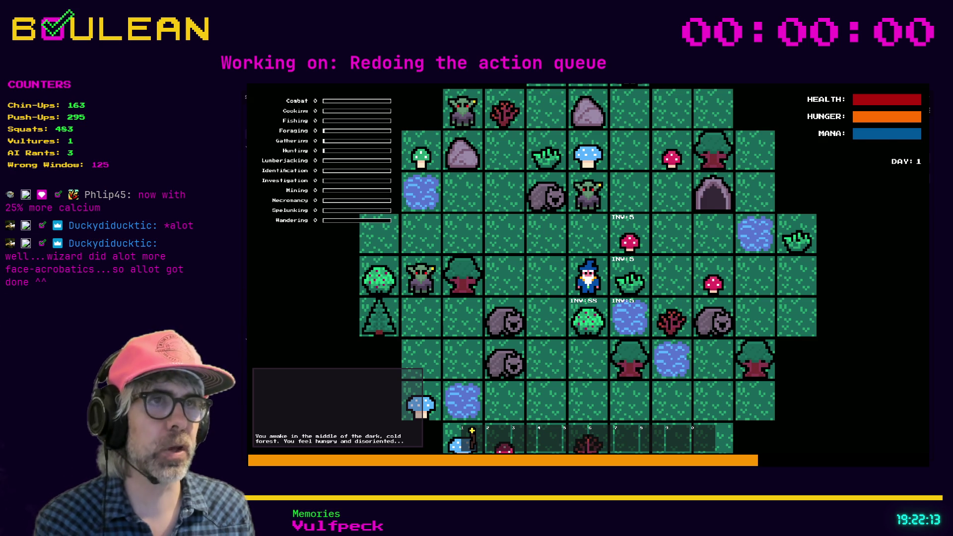
- Stop the running game and relaunch it with F5 for a fresh playtest
key("F8")
key("F5")
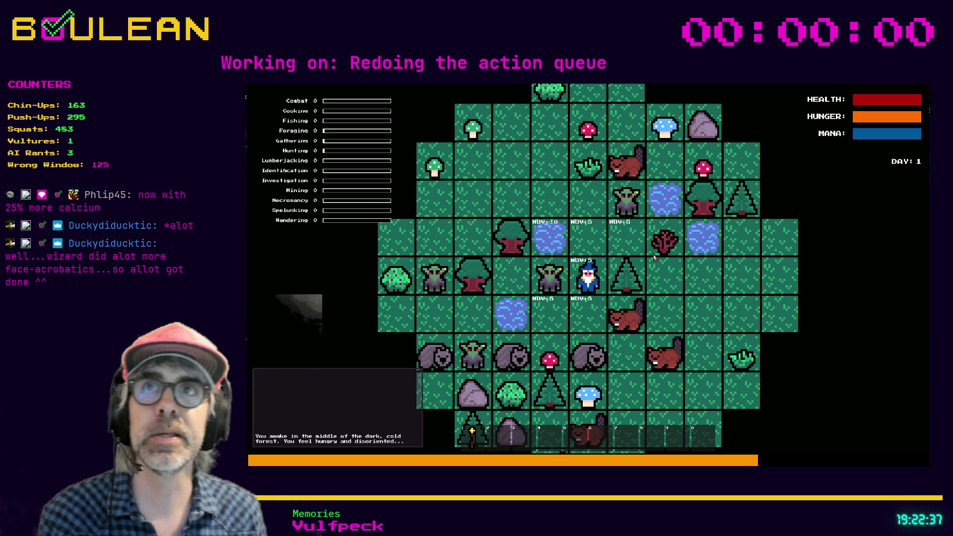
scroll(645, 278, "up", 3)
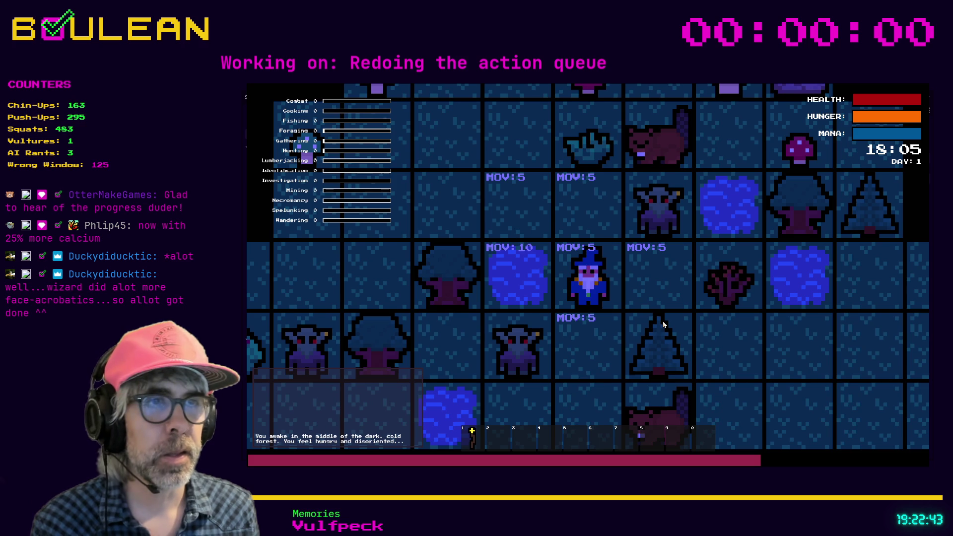
- Investigate around the wizard, equip the yellow-topped staff, move north and up-left, then stop with F8
key("i")
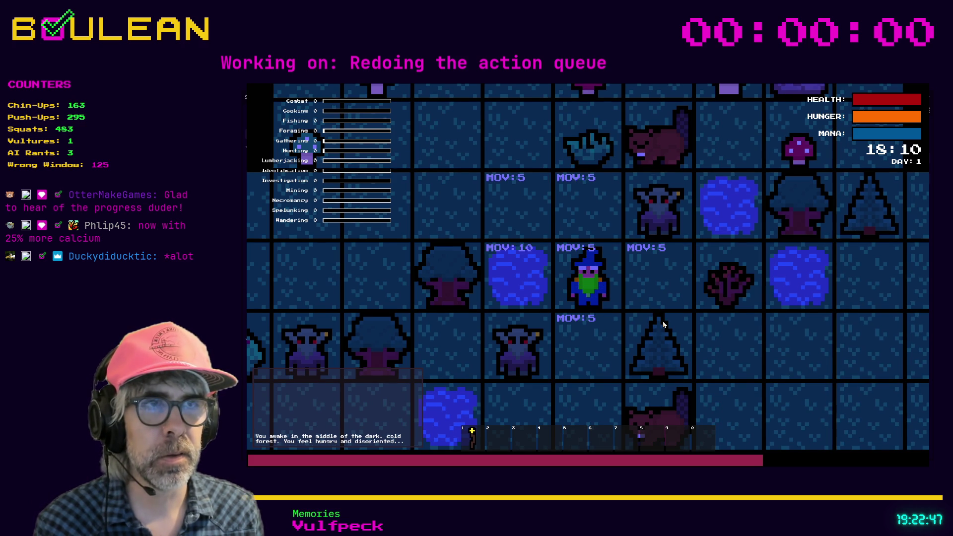
key("1")
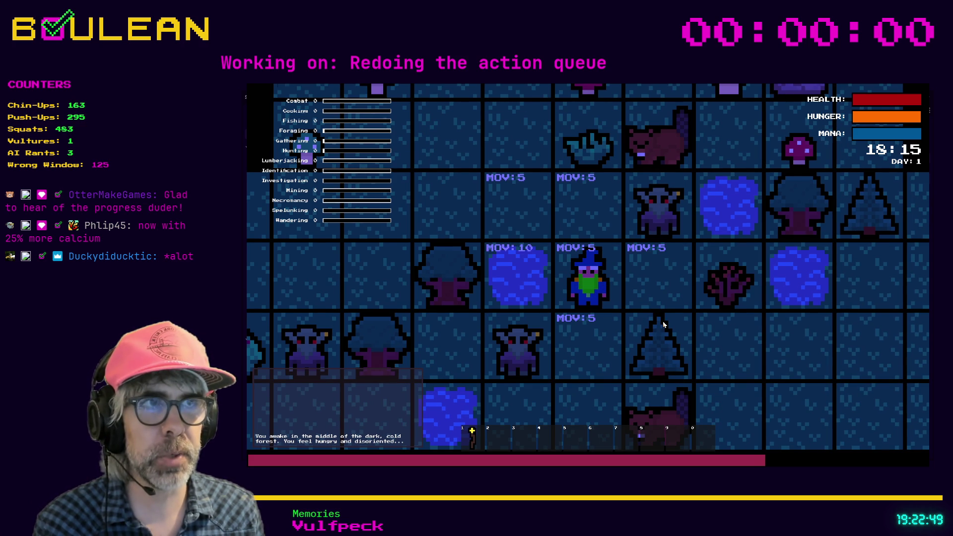
key("w")
key("m")
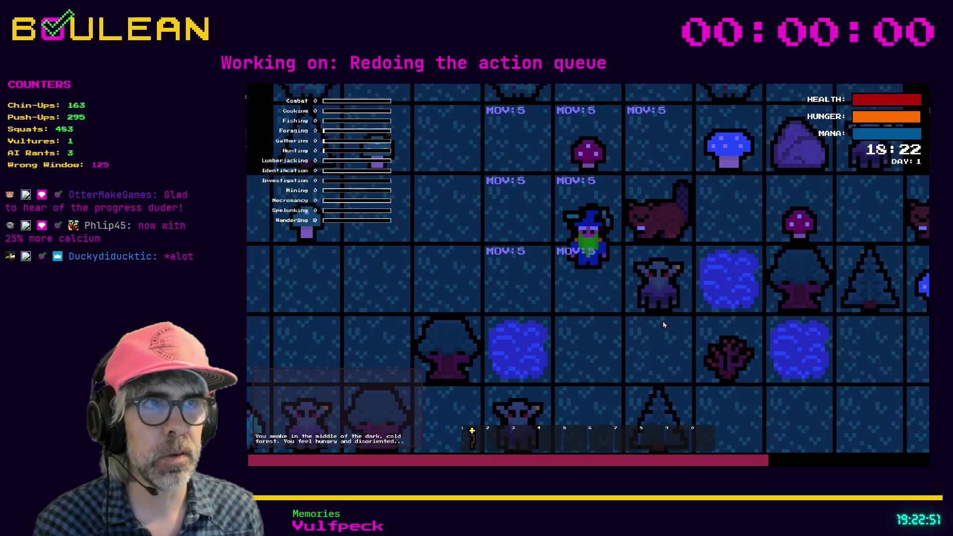
key("q")
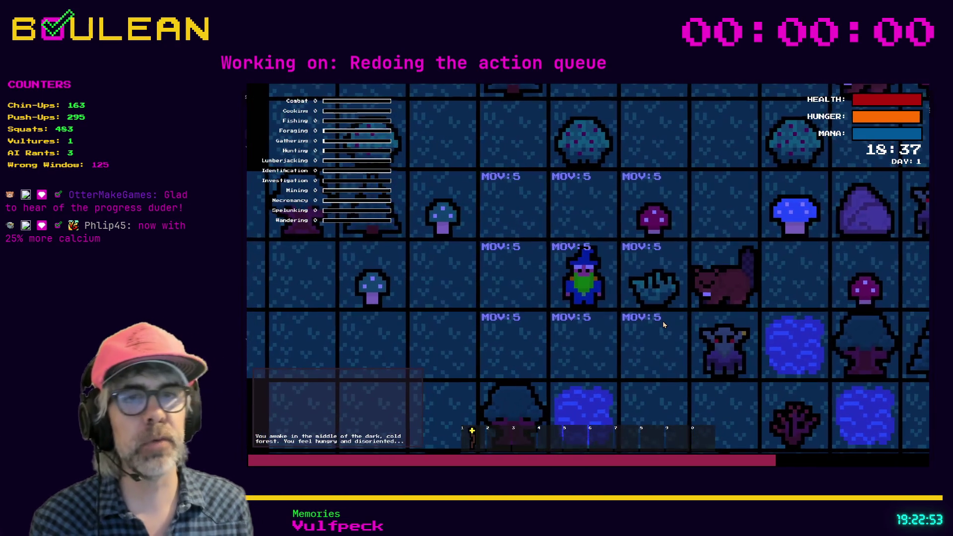
key("F8")
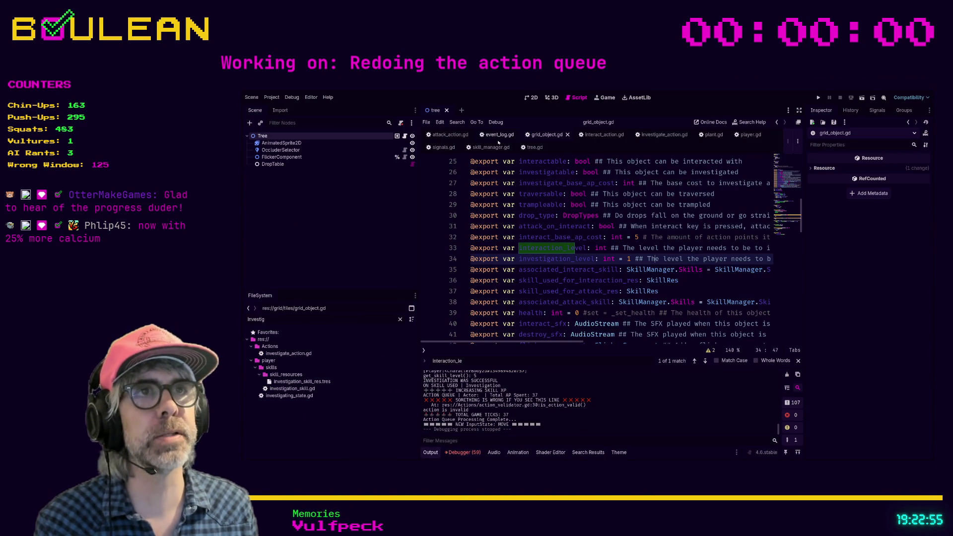
- In event_log.gd's _ready, add Signals.successful_investigation.connect(_on_successful_investigation) above the drop_collected connection
left_click(498, 134)
scroll(562, 252, "up", 10)
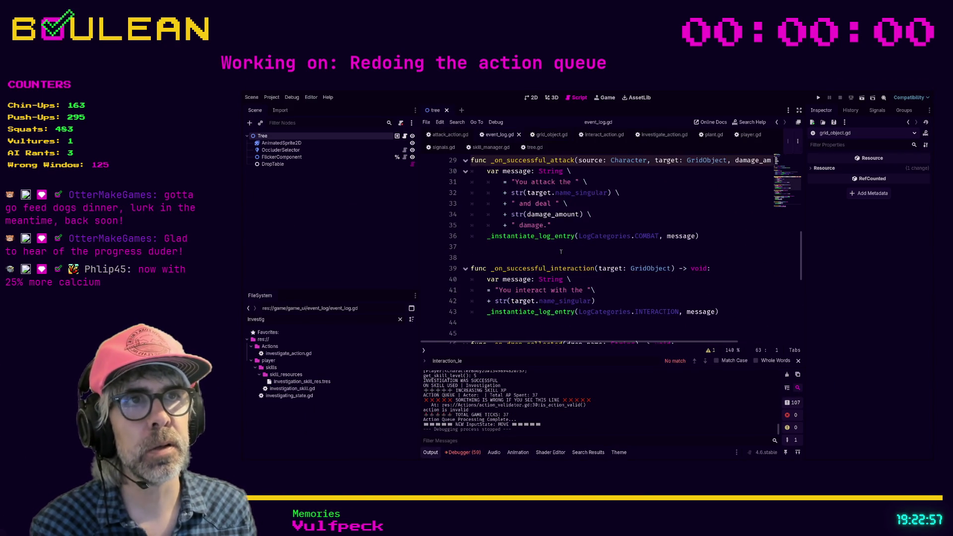
left_click(516, 262)
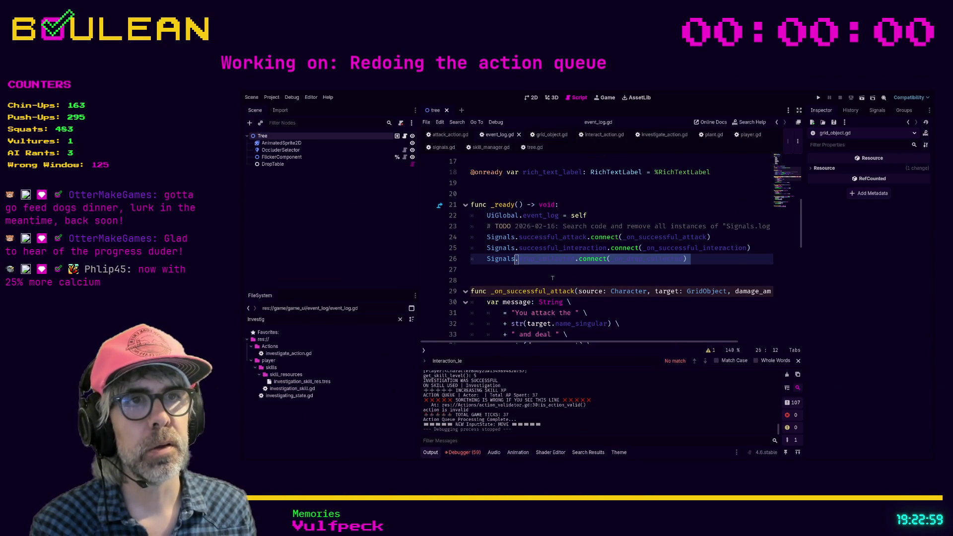
type("Signals.")
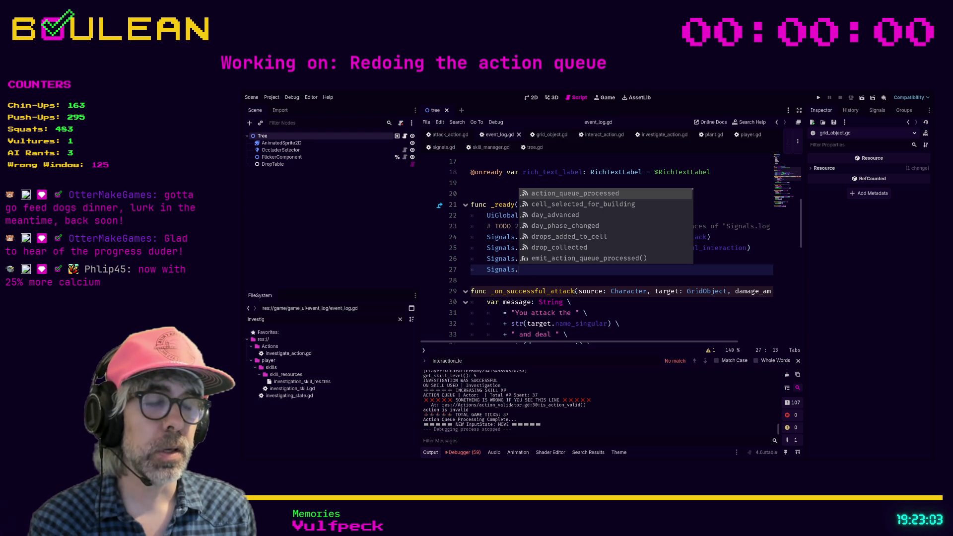
type("in")
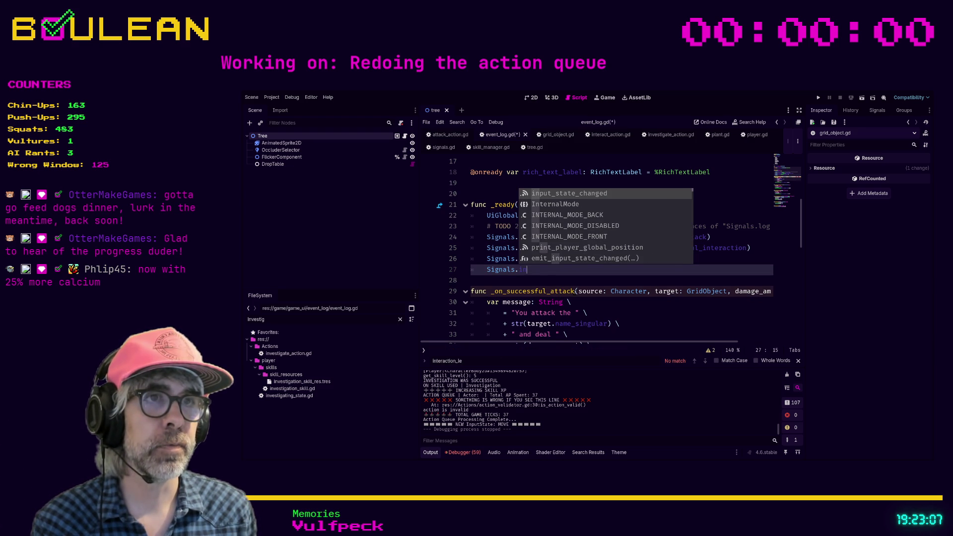
type("ve")
key("Return")
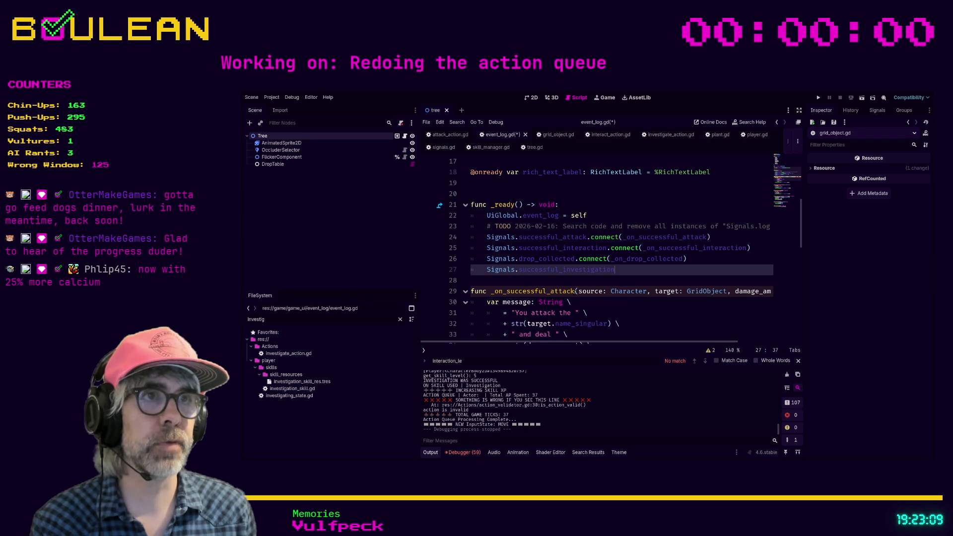
key("alt+Up")
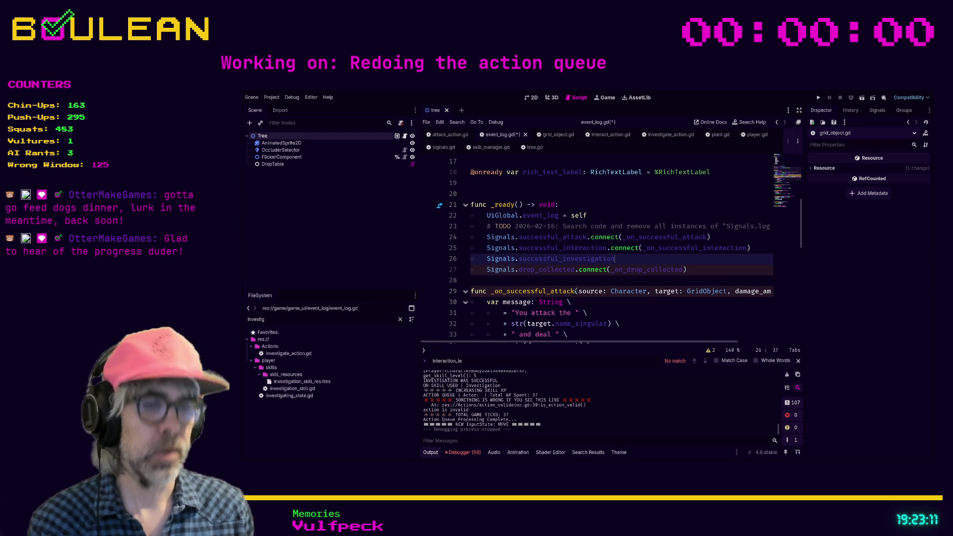
type(".connect")
type("(_on_s")
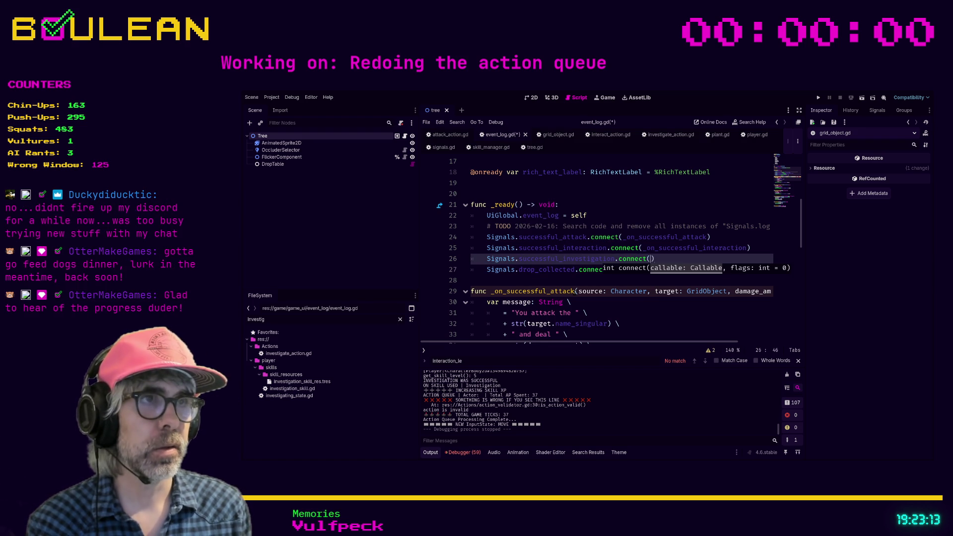
type("uccessful_i")
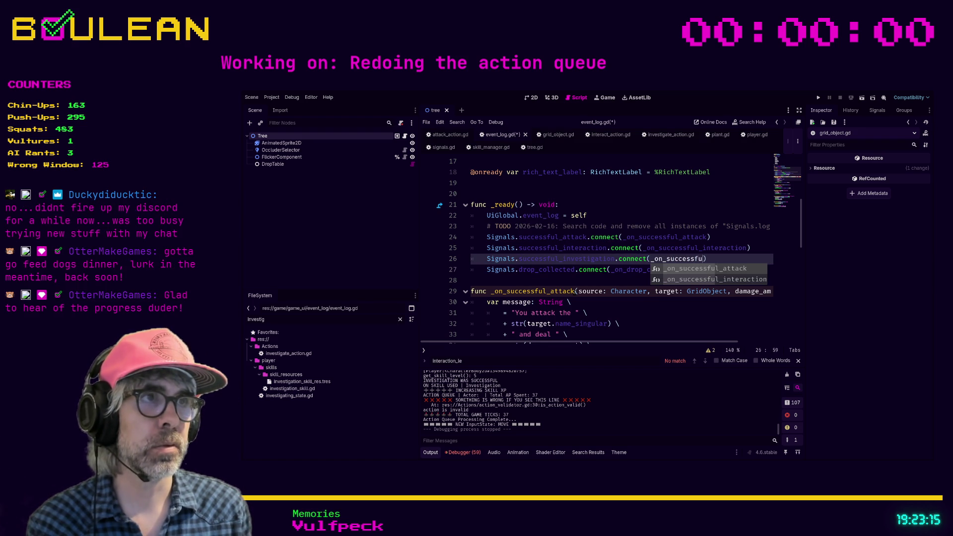
type("nvestigation")
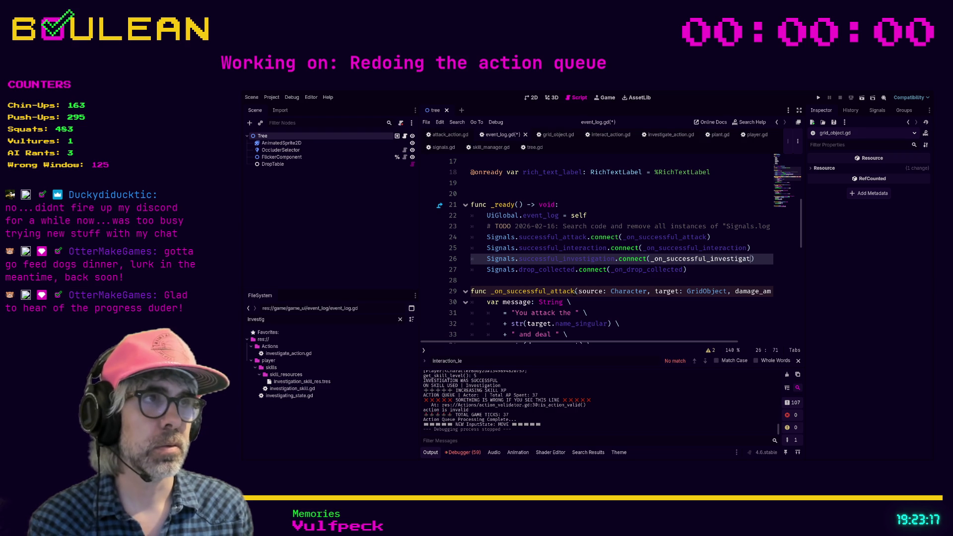
key("ctrl+shift+Left")
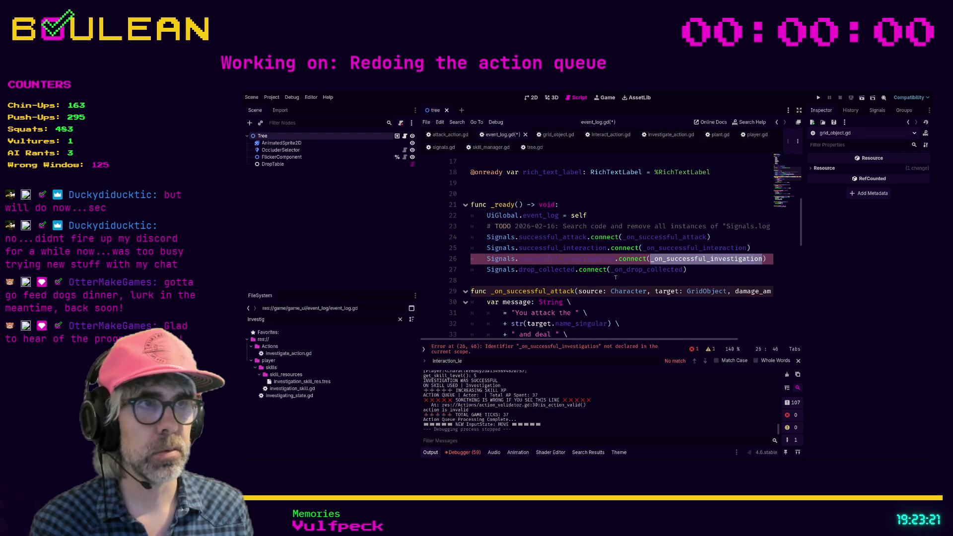
scroll(598, 284, "down", 3)
scroll(645, 278, "up", 4)
left_click(675, 276, "ctrl")
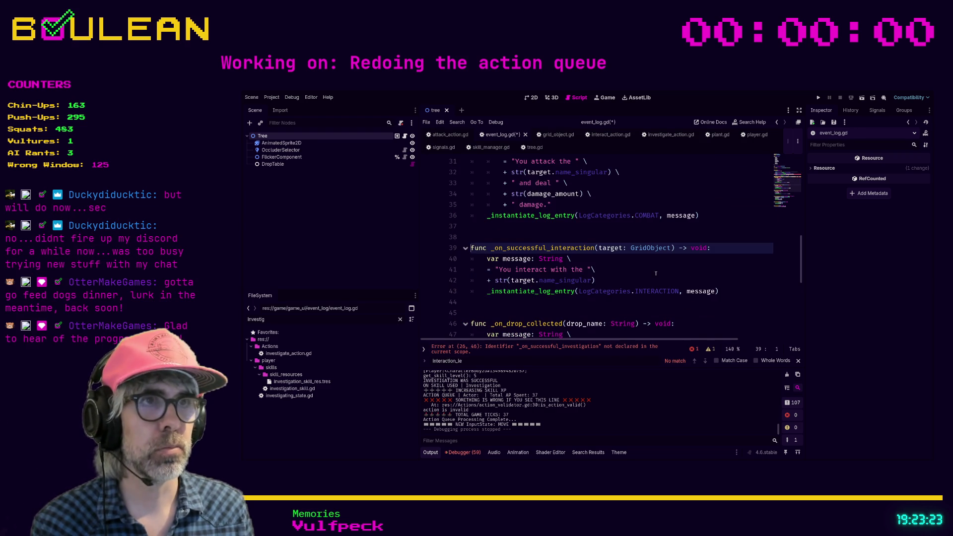
- Below the interaction handler, write the header func _on_successful_investigation with Character source and GridObject target
left_click(480, 308)
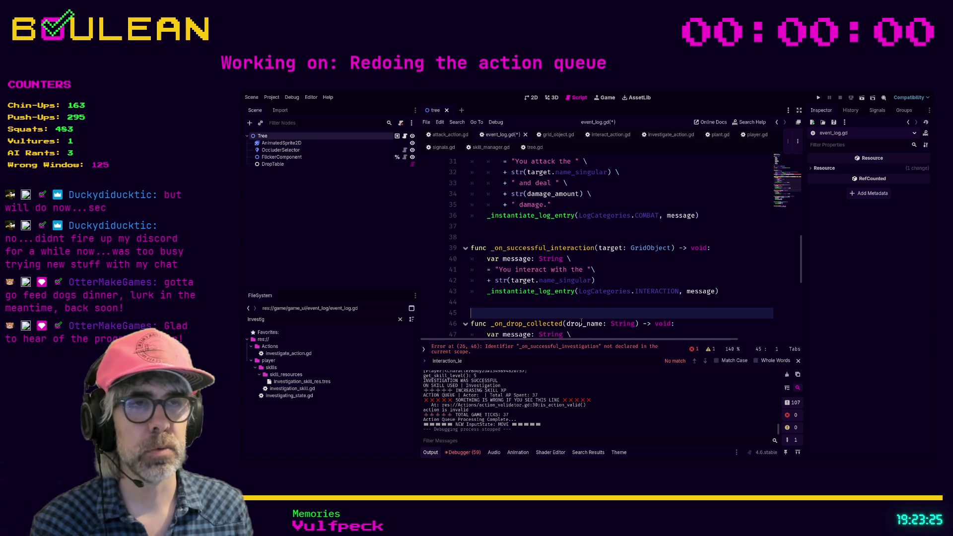
key("Return")
key("Return")
key("Up")
type("func _on_successful_investigation(target:")
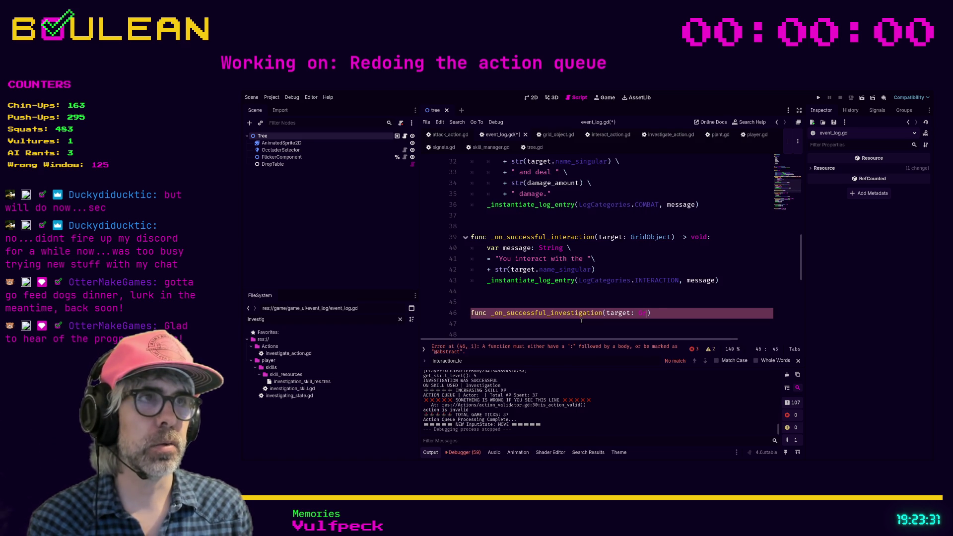
type("idObject")
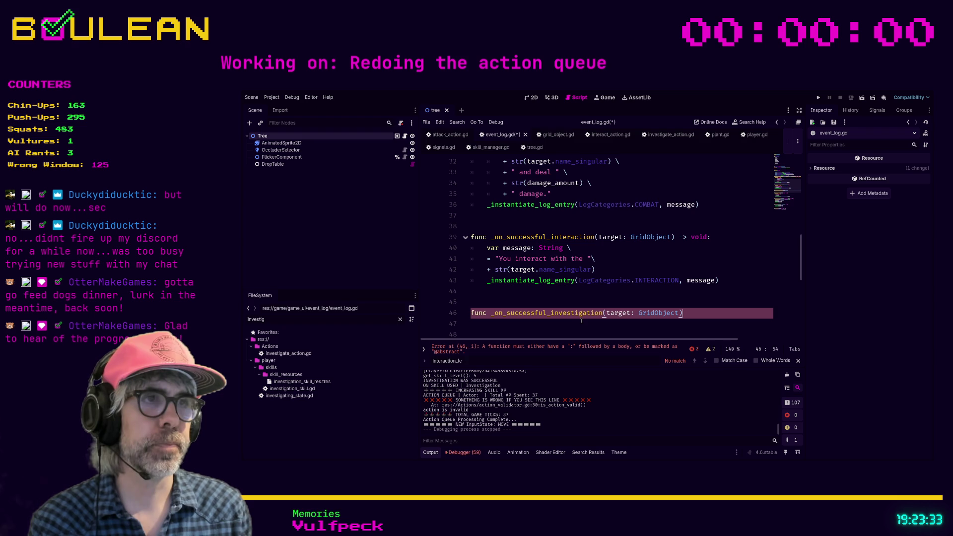
type("source,")
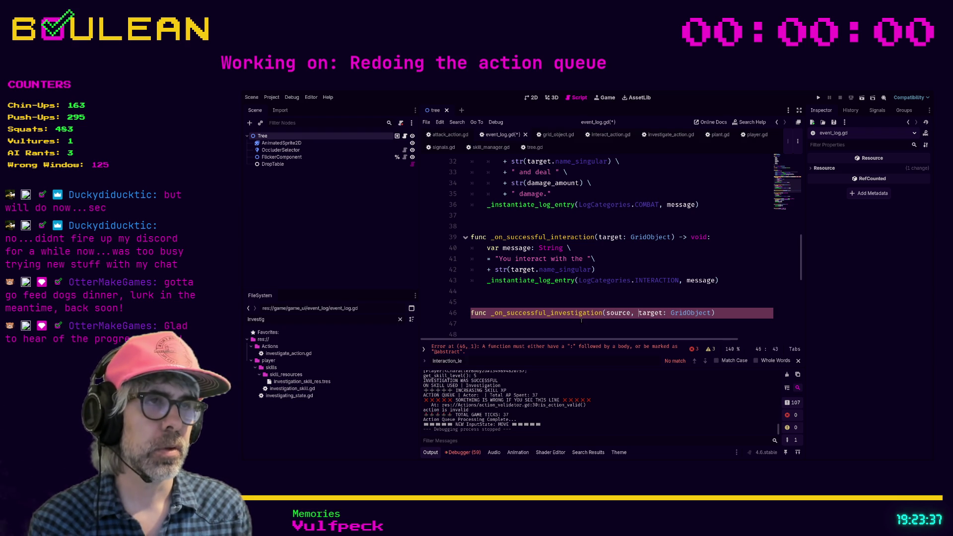
key("BackSpace")
key("BackSpace")
type(": Character,")
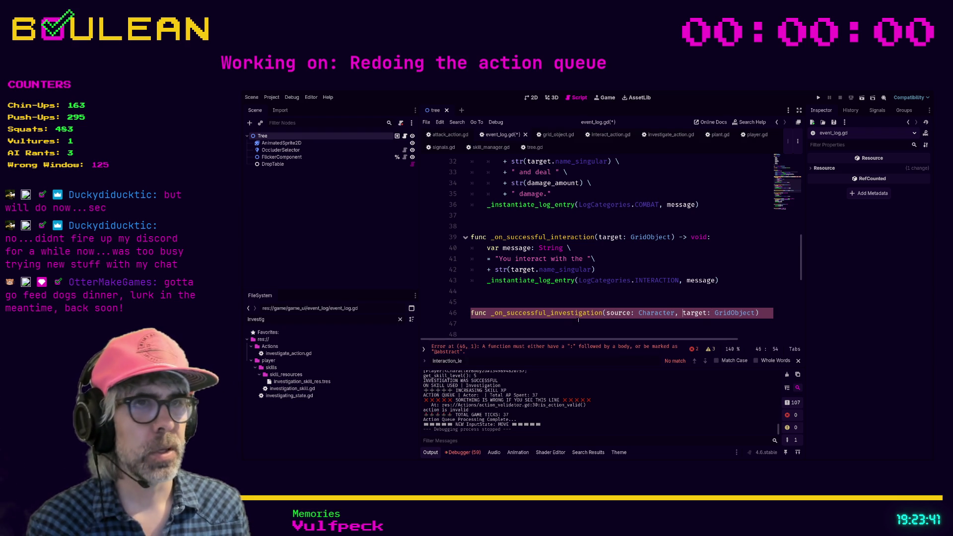
left_click(561, 323)
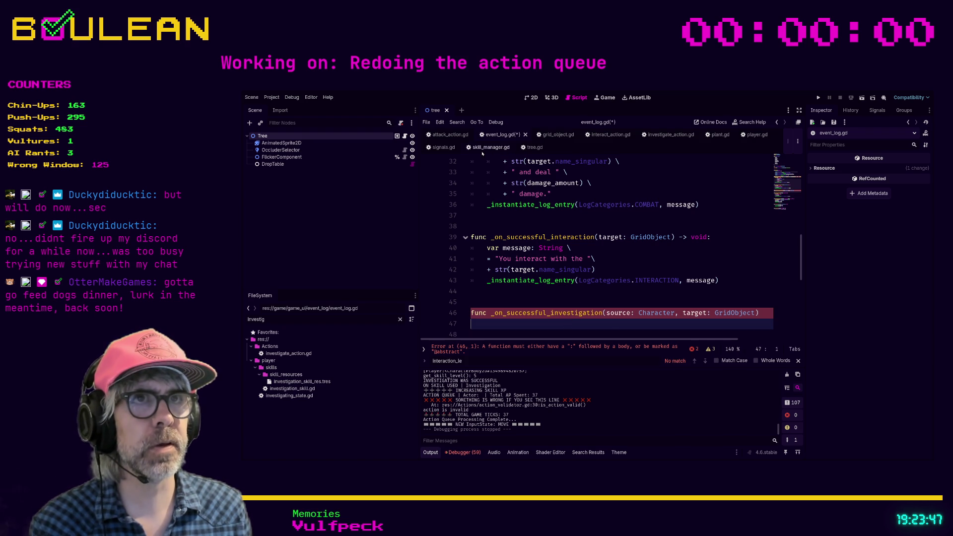
- Check signals.gd and the plant script, then return to event_log.gd's new function
left_click(439, 150)
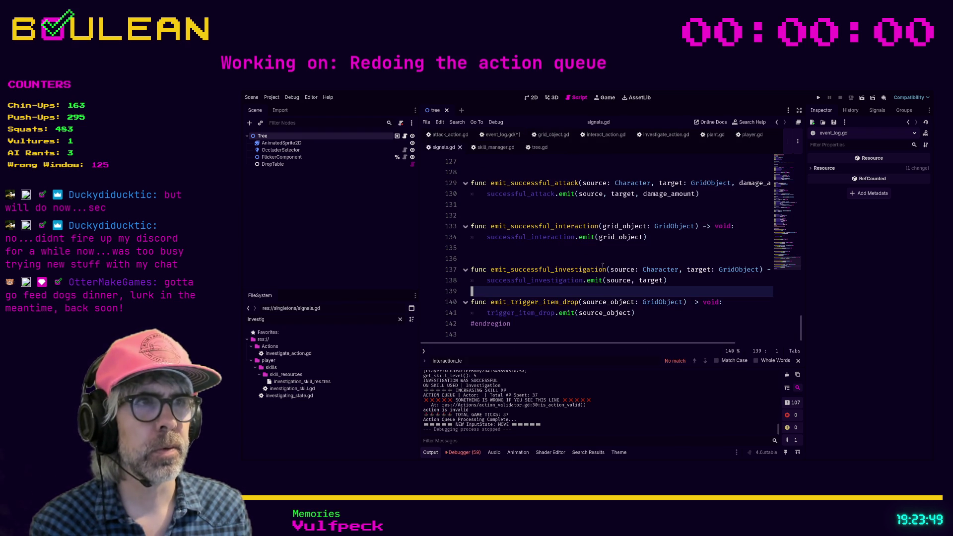
left_click(714, 134)
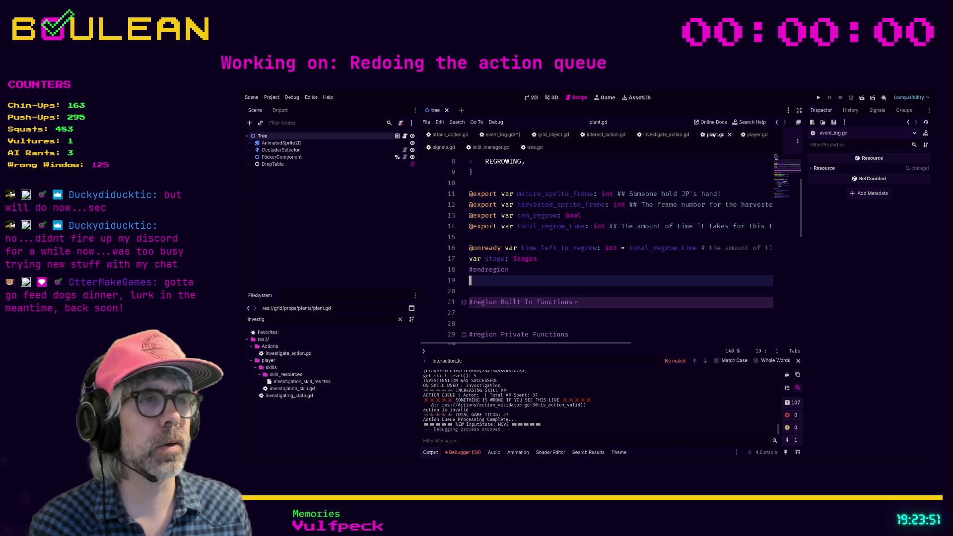
left_click(500, 134)
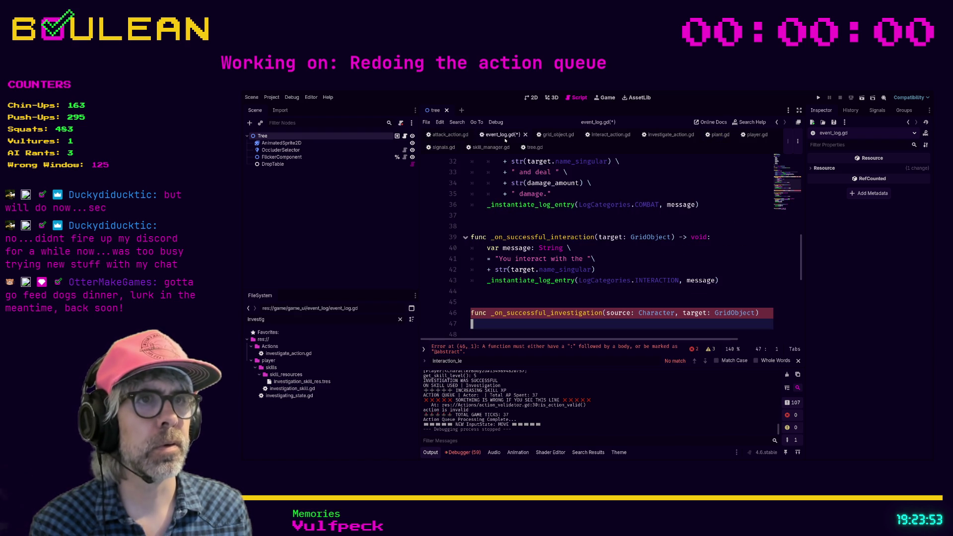
scroll(562, 282, "down", 1)
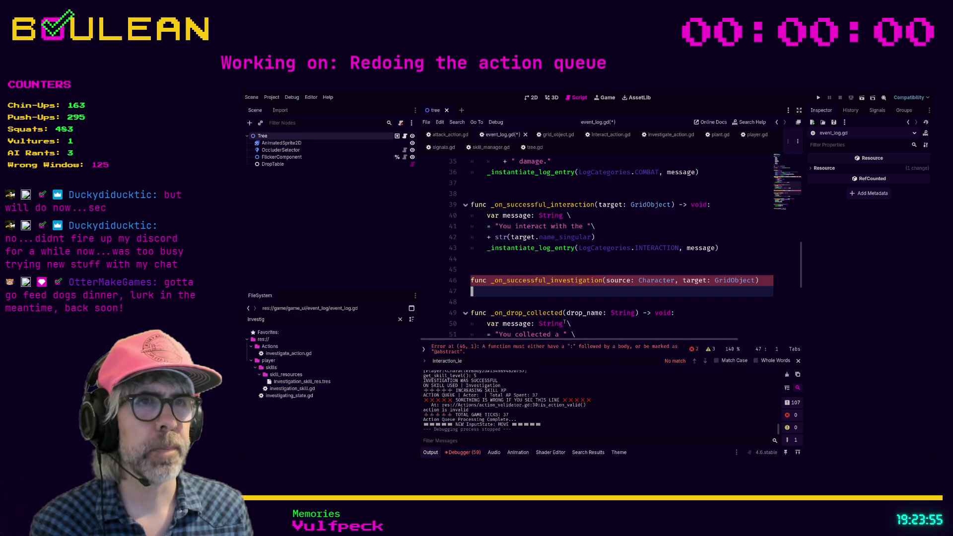
- Add var message: String = "You investigated" and end the function header with -> void:
key("Tab")
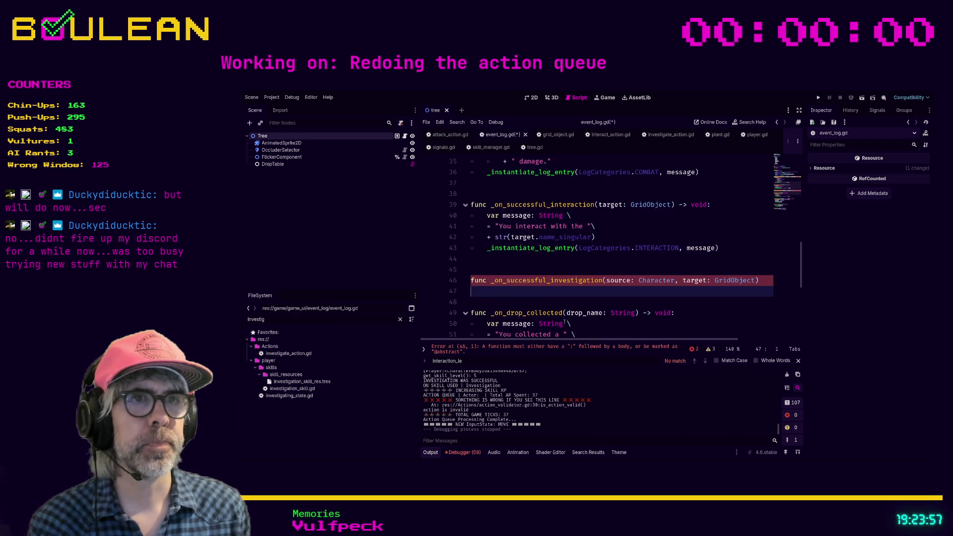
type("ar message: String ")
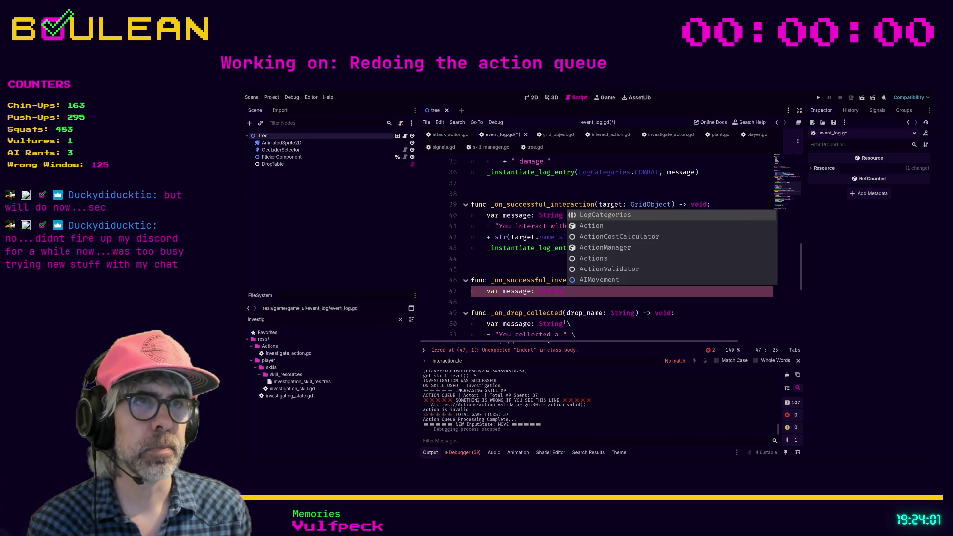
type("= \"You investigated")
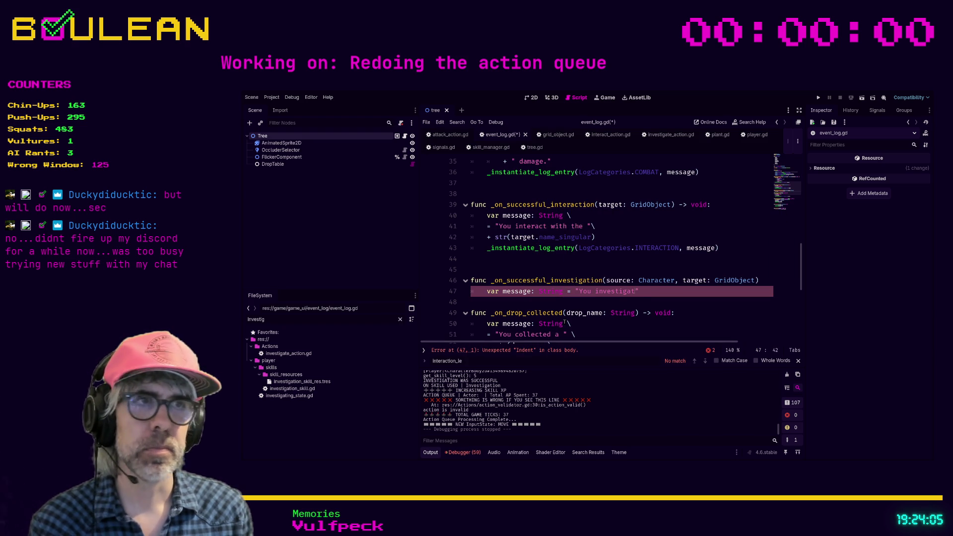
type("\"")
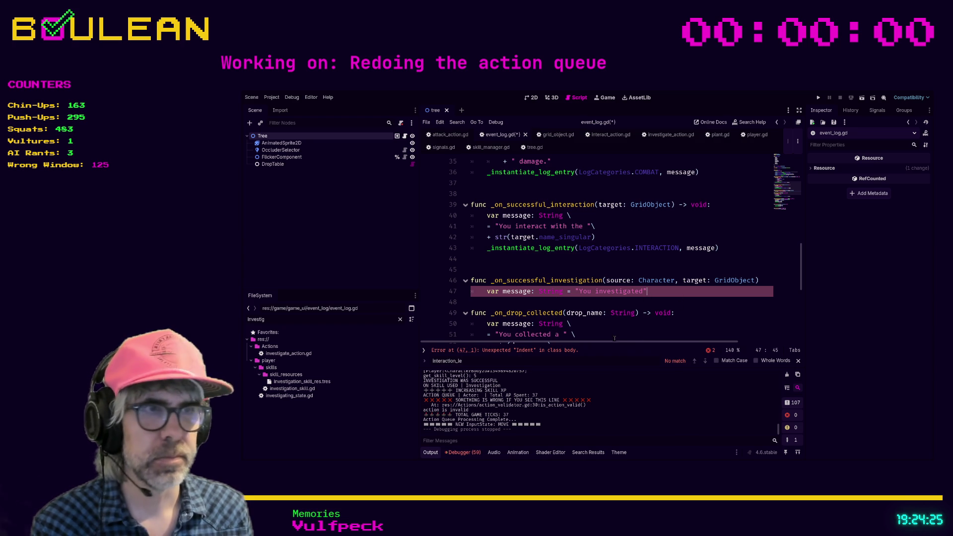
left_click_drag(615, 339, 668, 339)
left_click(703, 279)
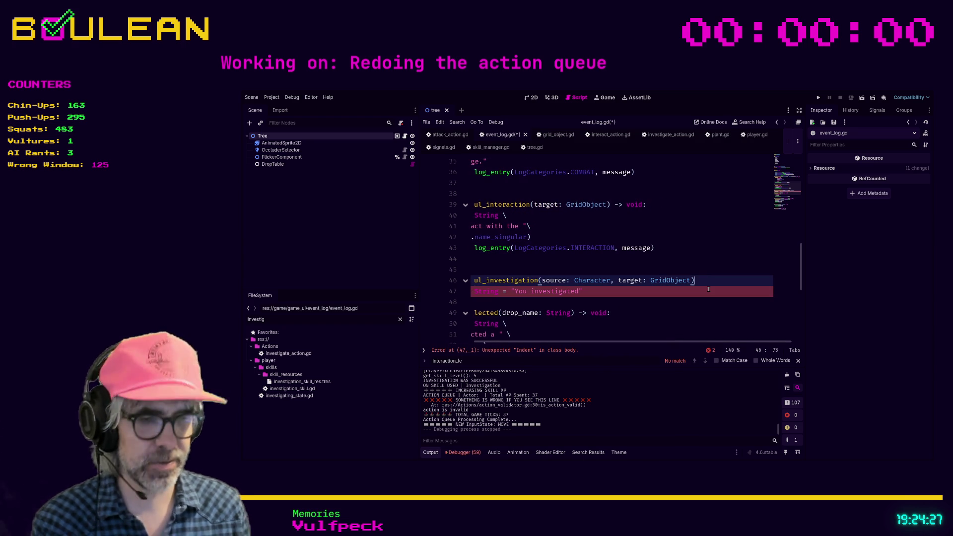
type("-> void:")
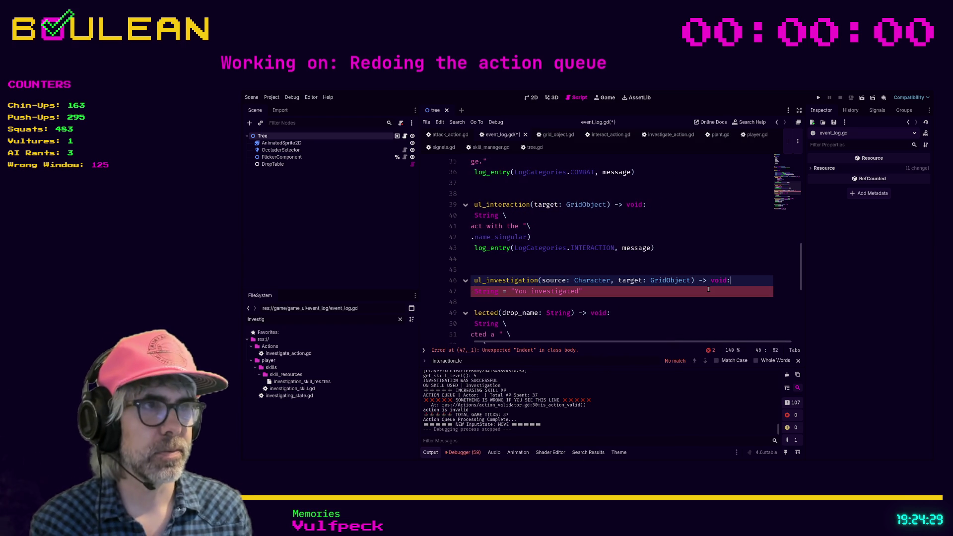
key("Down")
key("Return")
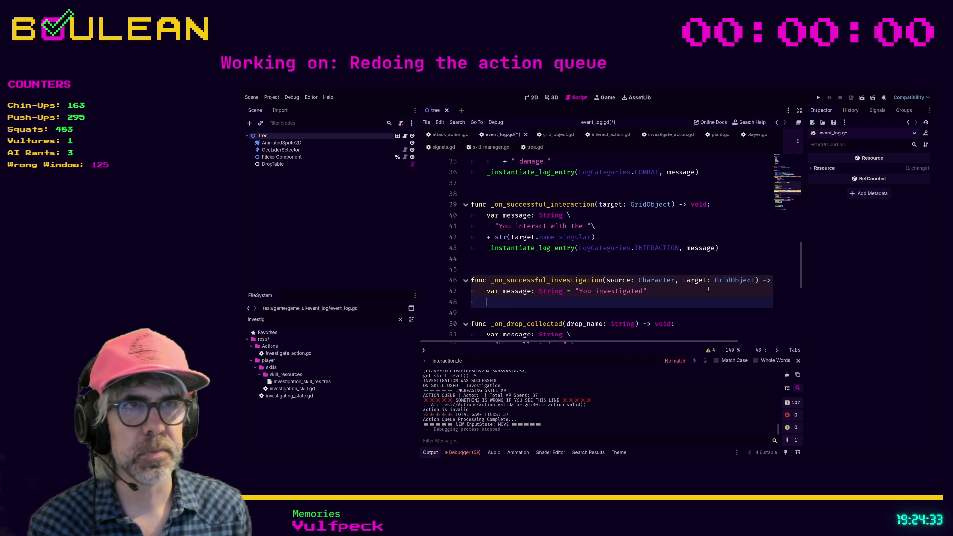
- Call _instantiate_log_entry(LogCategories.INVESTIGATION, message), save event_log.gd, and run the game
type("_instant")
key("Return")
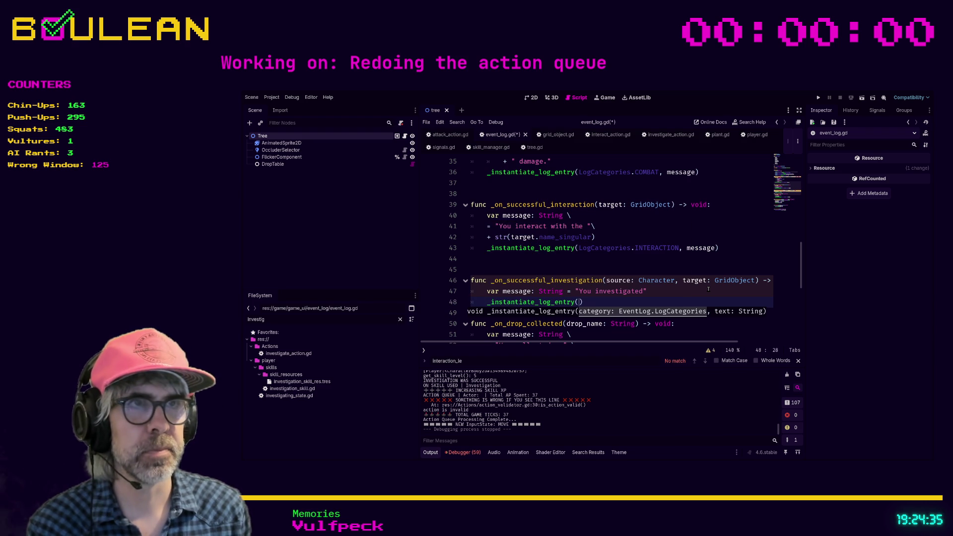
type("Log")
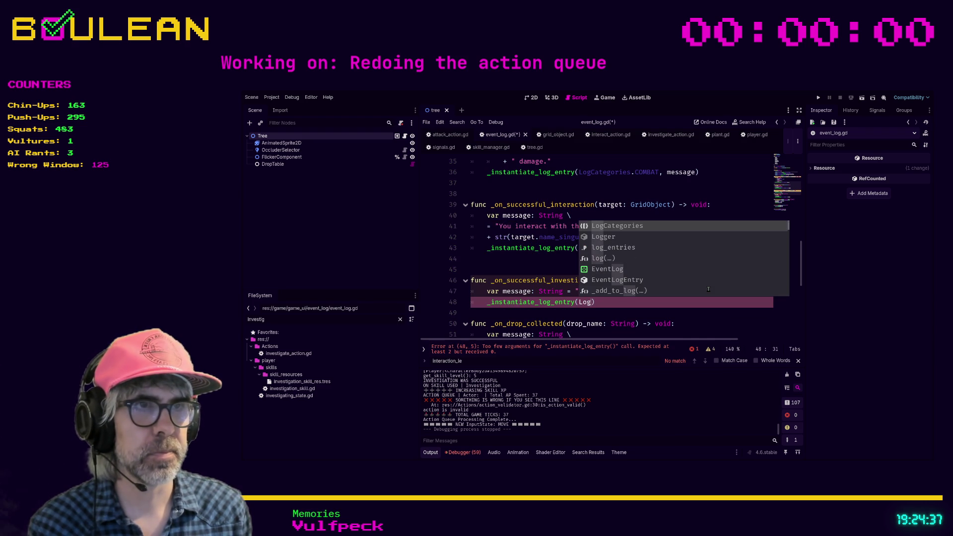
key("Return")
type(".I")
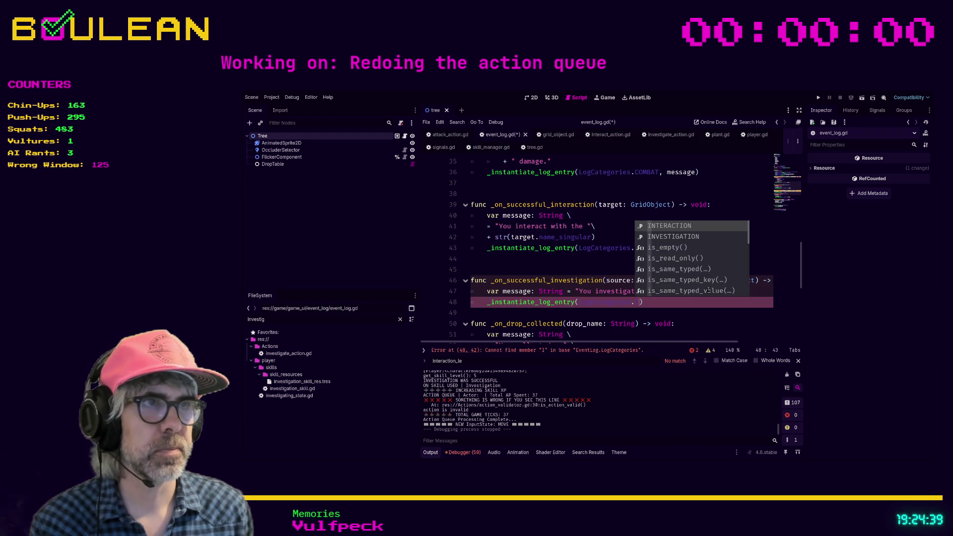
key("Return")
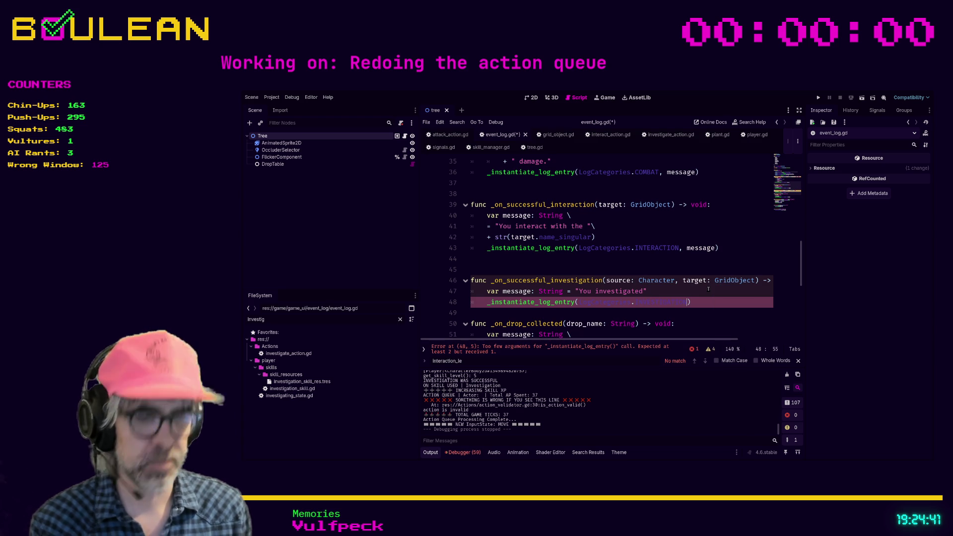
type(", message")
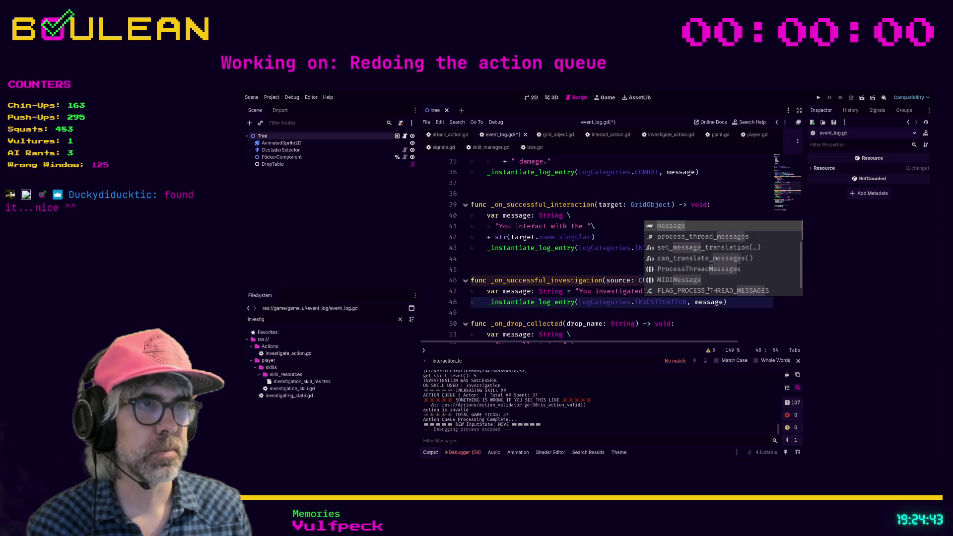
key("ctrl+s")
left_click(608, 290)
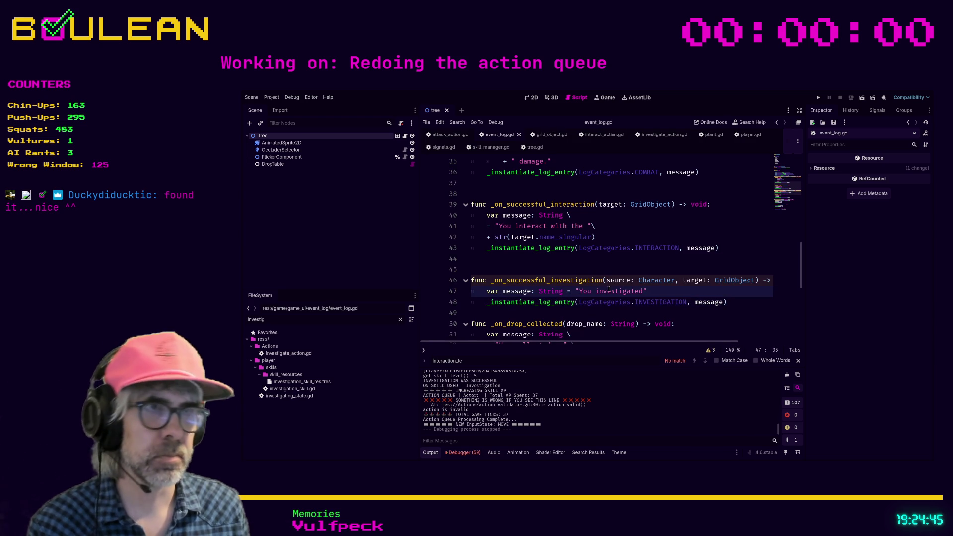
key("F5")
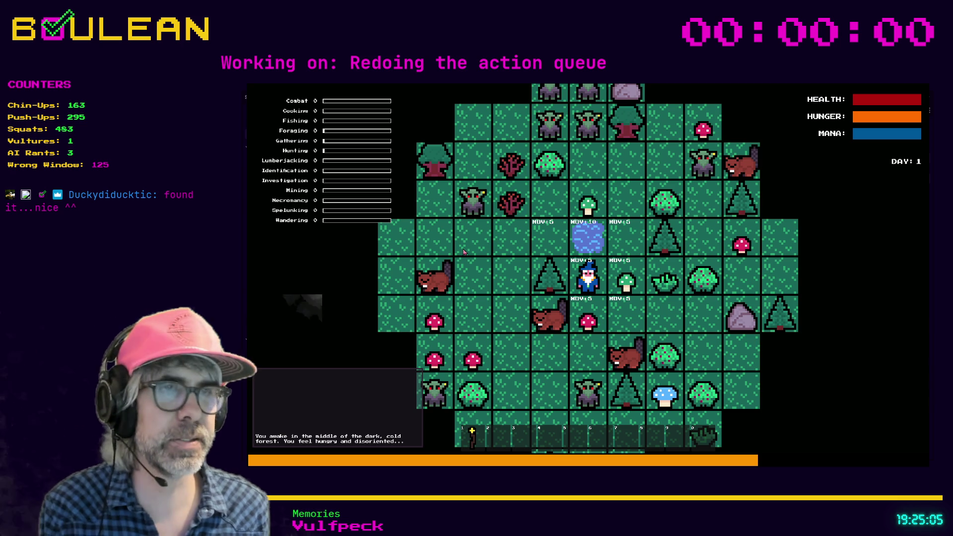
- Switch to investigate mode and investigate five times from the wizard's position
scroll(535, 316, "up", 3)
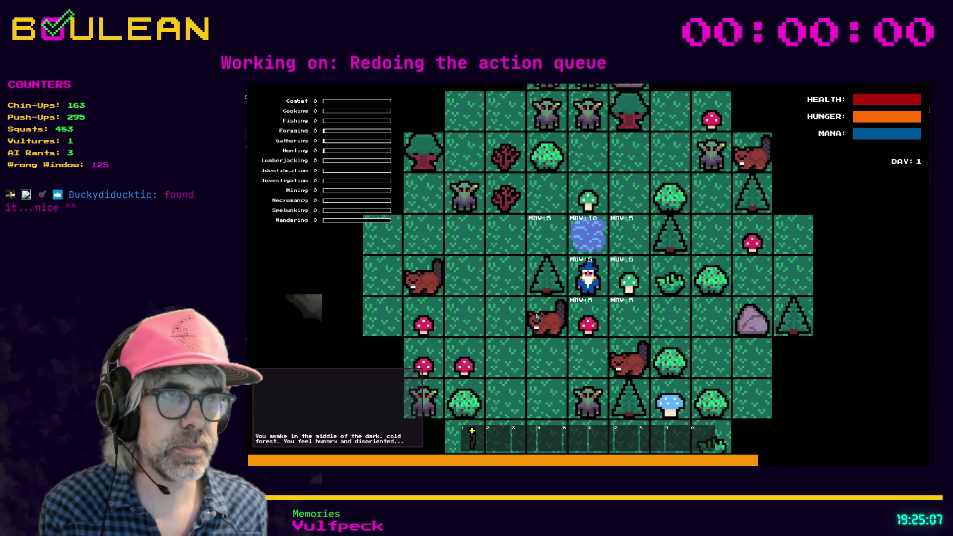
scroll(536, 316, "down", 1)
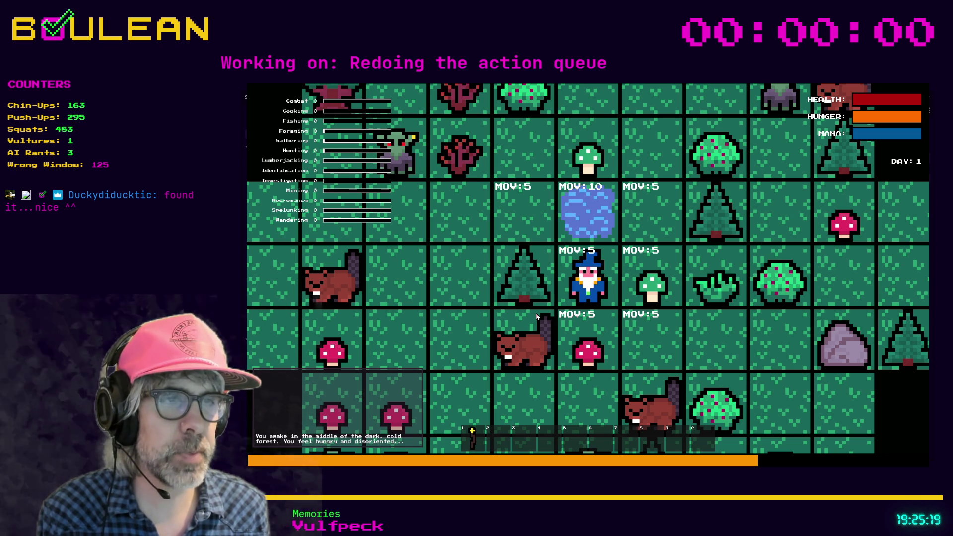
key("i")
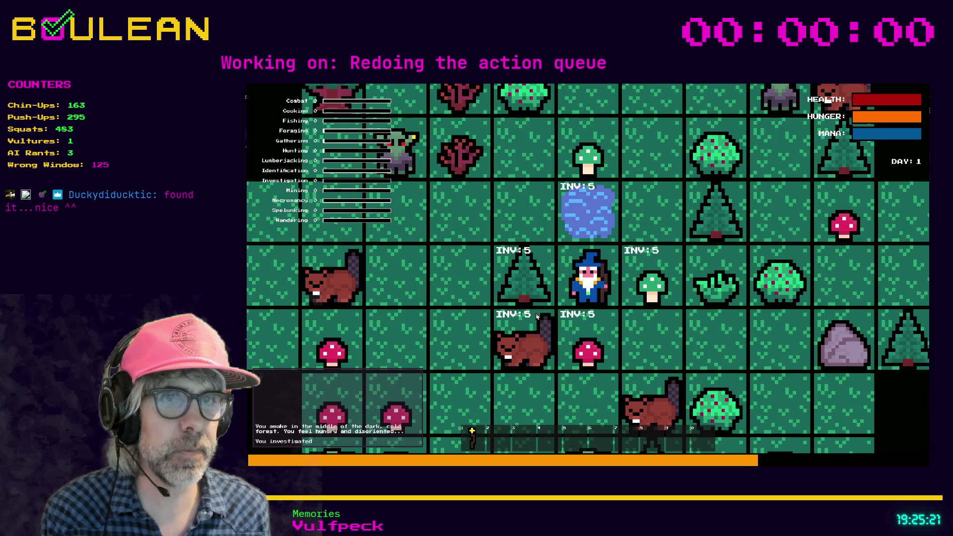
left_click(535, 316)
left_click(536, 316)
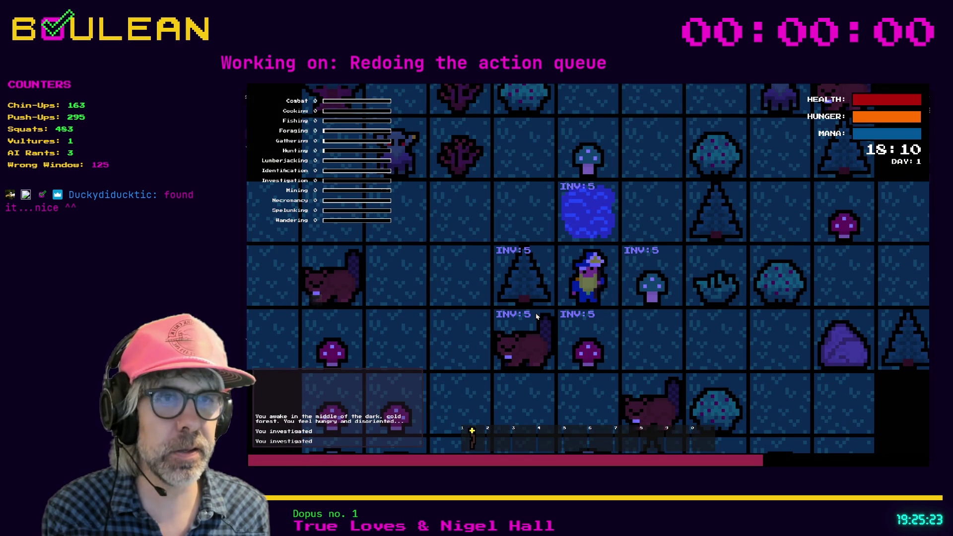
left_click(536, 316)
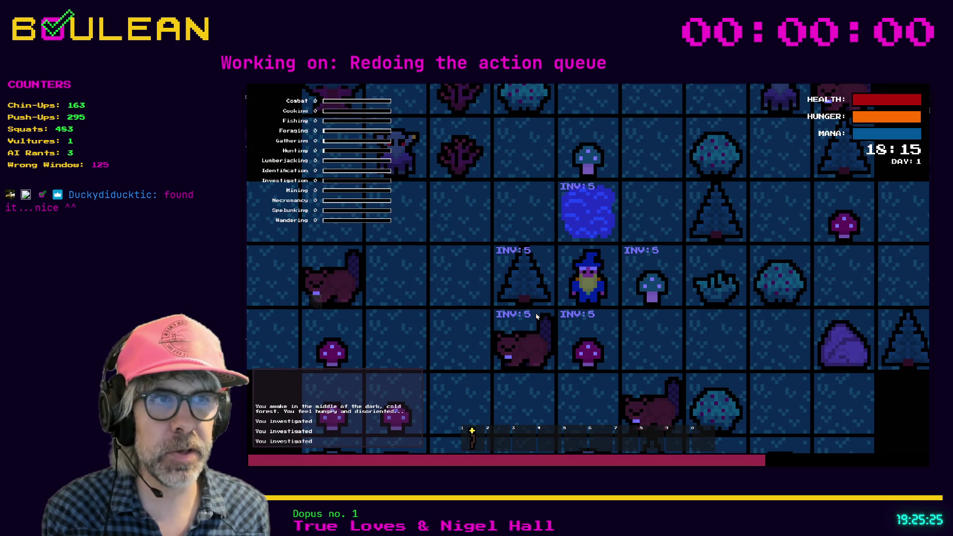
left_click(535, 316)
left_click(536, 316)
- Collect the red mushroom below and the green mushroom to the right, then stop the game
key("m")
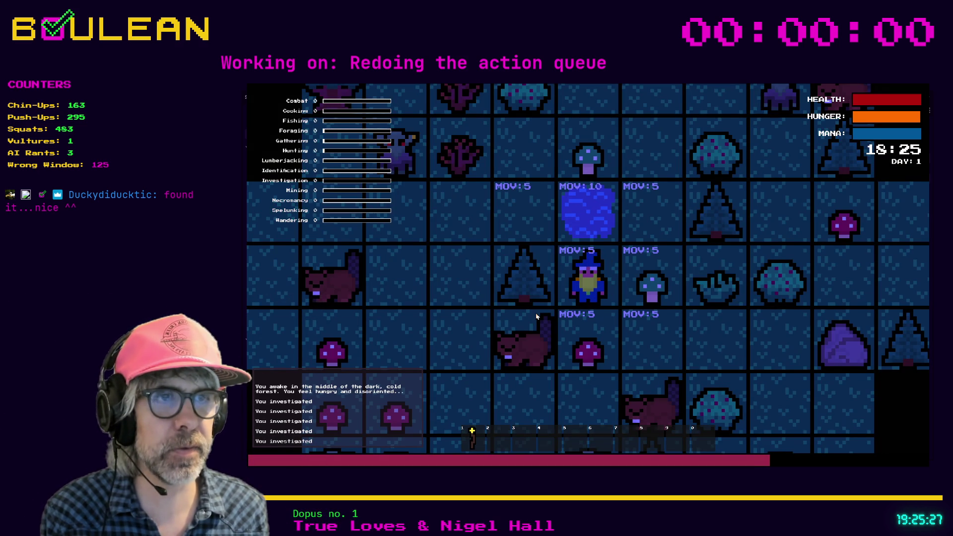
key("i")
key("Down")
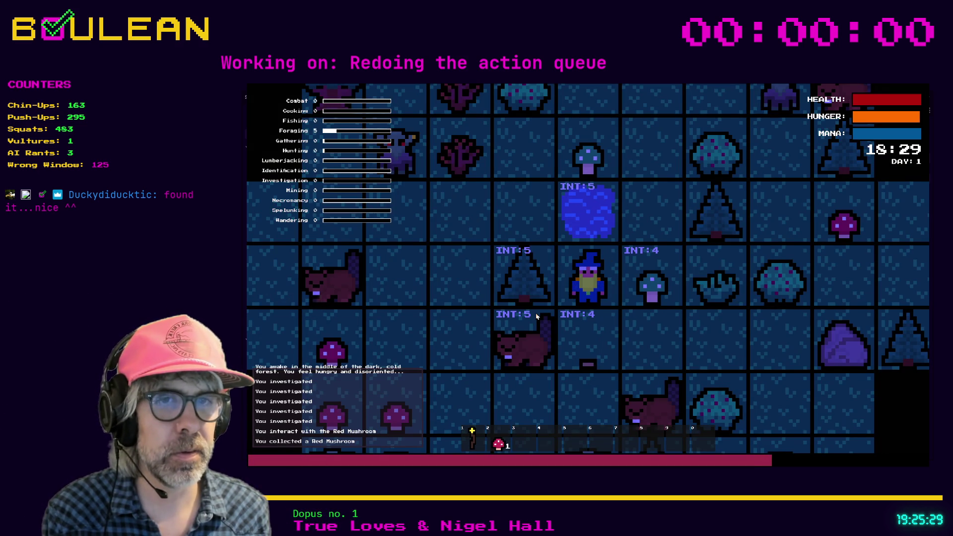
key("Right")
key("m")
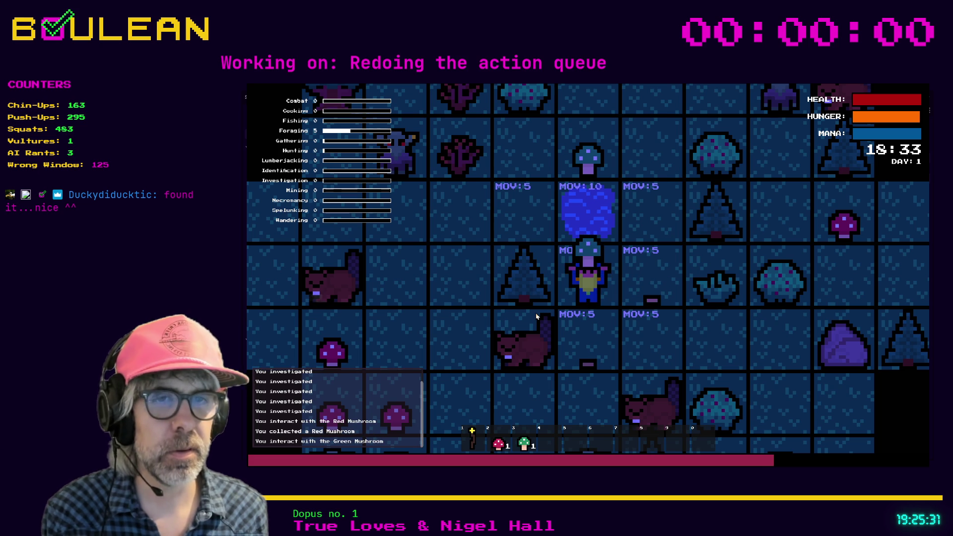
key("F8")
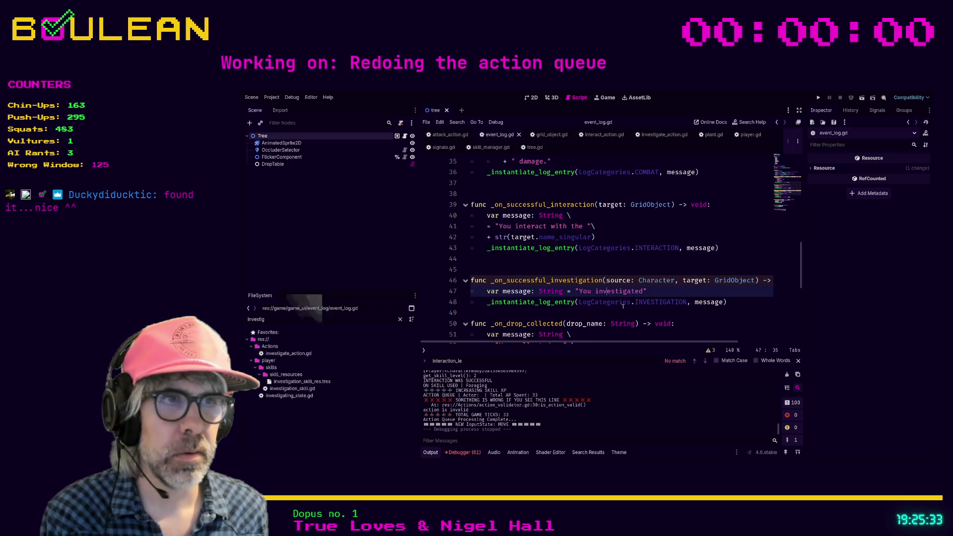
key("Down")
key("Down")
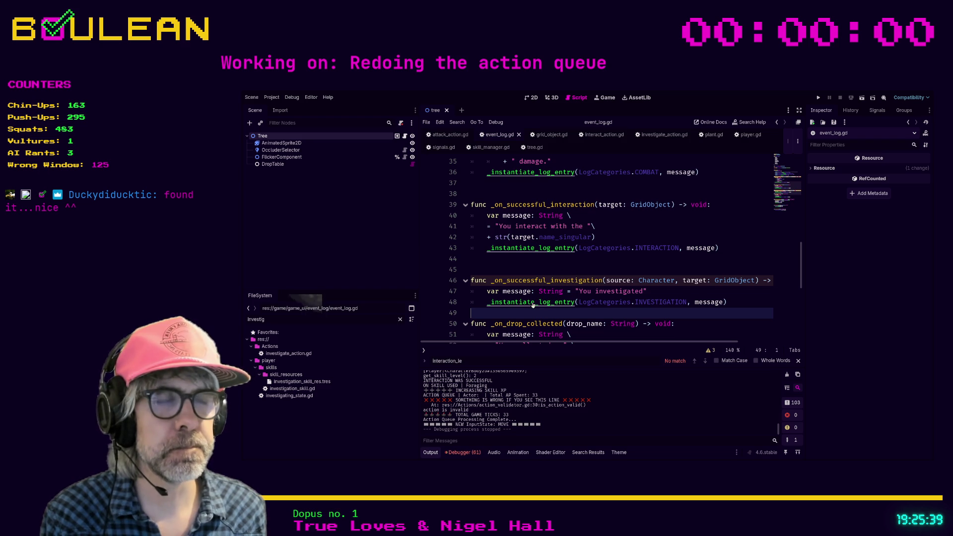
left_click(548, 300, "ctrl")
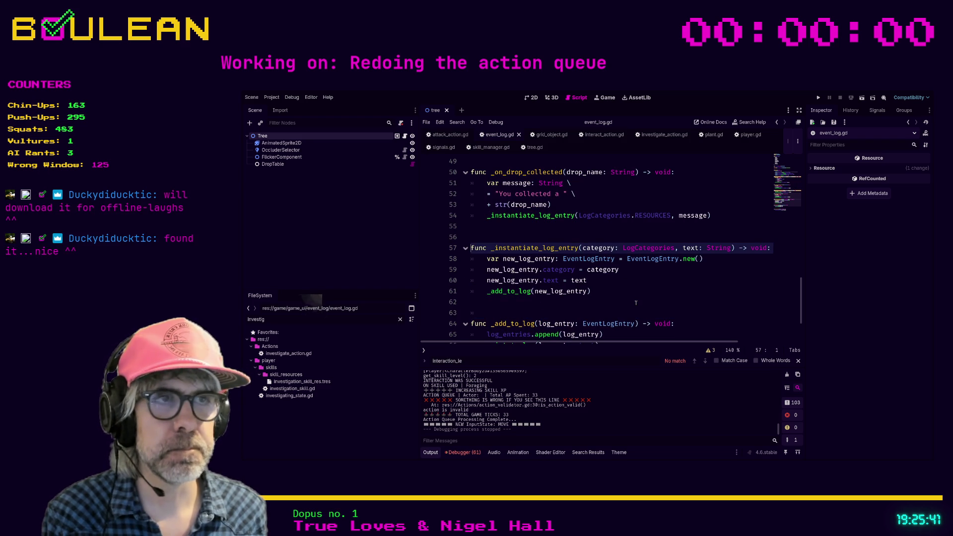
scroll(635, 288, "up", 3)
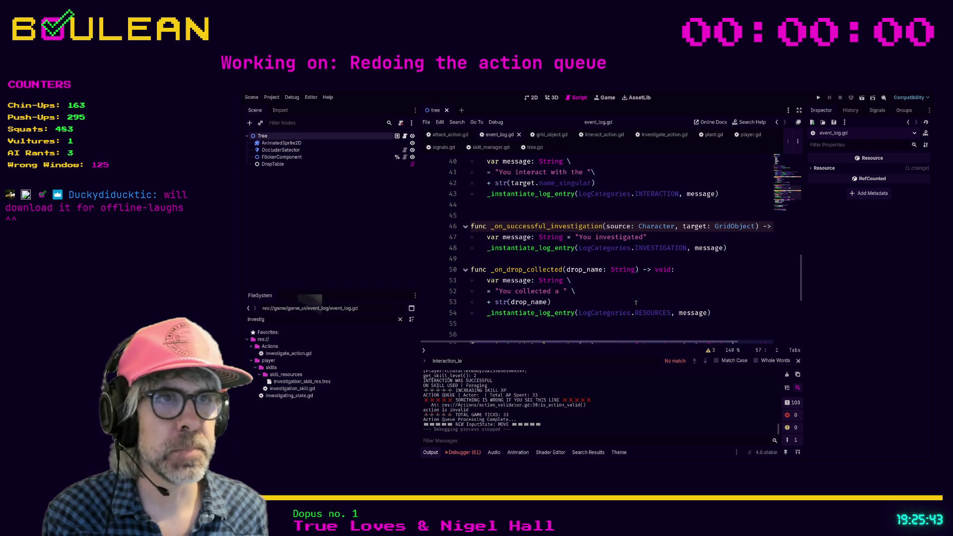
scroll(628, 303, "up", 1)
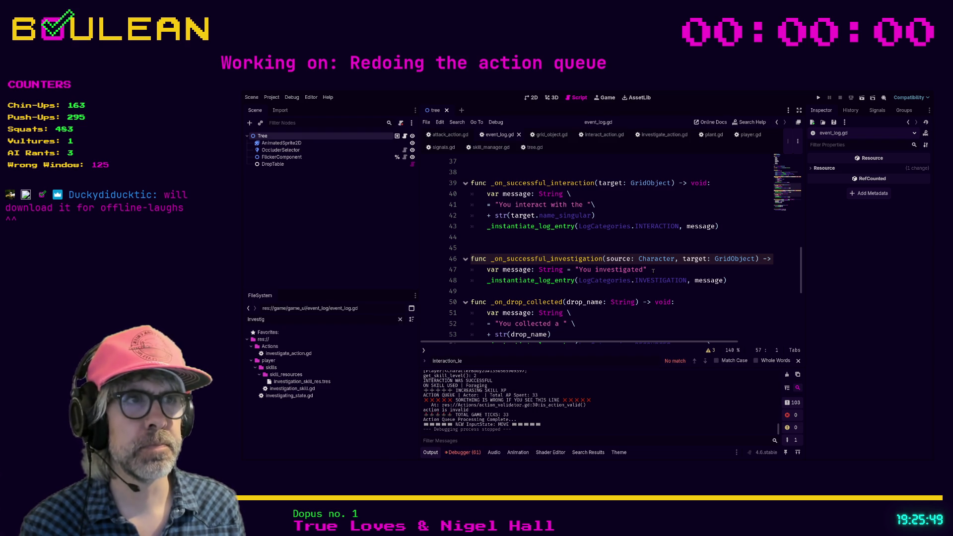
left_click(643, 269)
- Insert 'the ' after 'You investigated' in the investigation message string
type("t")
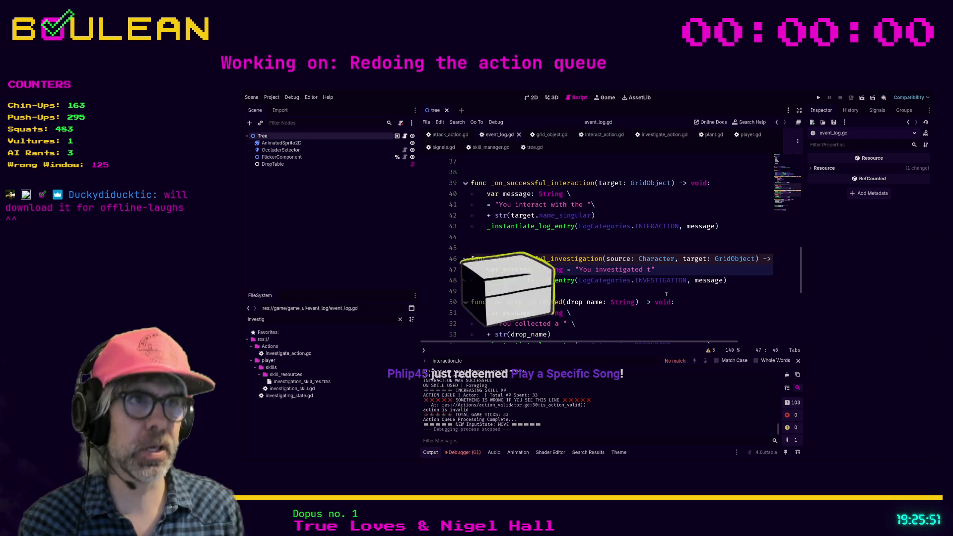
type("he")
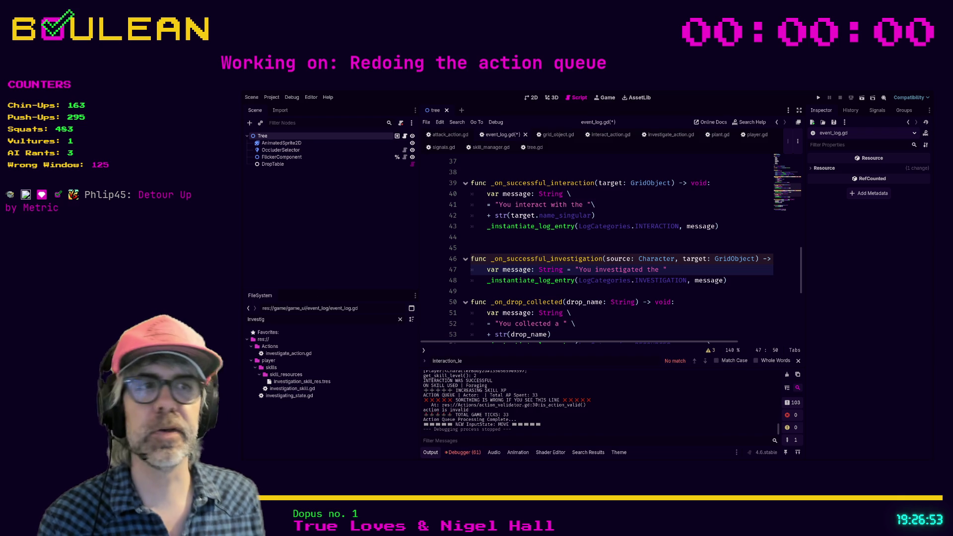
left_click(560, 291)
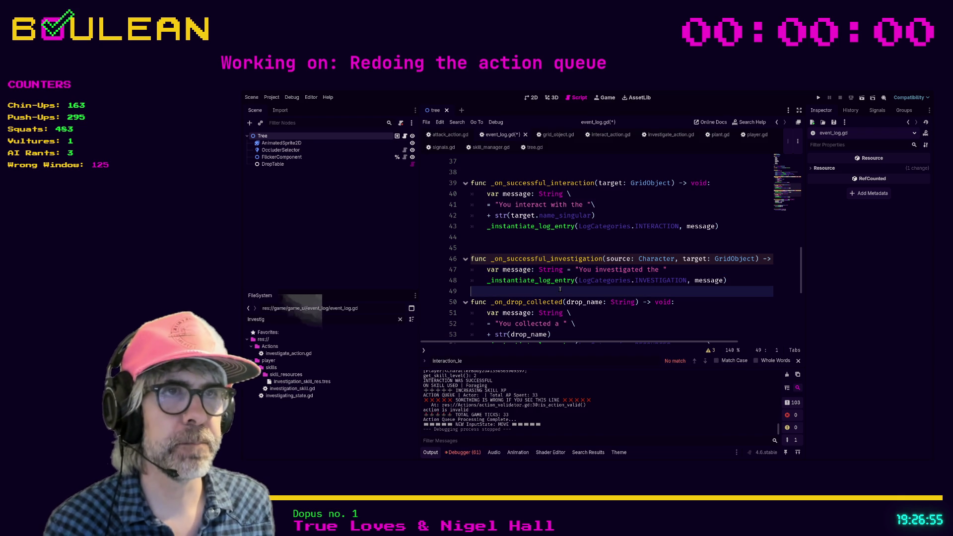
left_click(676, 271)
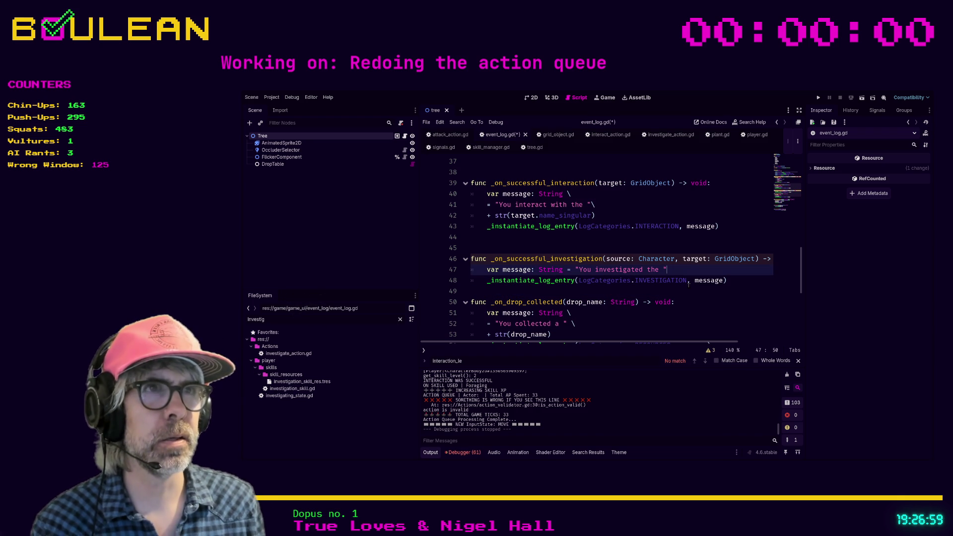
- Split the message assignment across continuation lines and add str(target.name_singular)
left_click(568, 269)
type("\\")
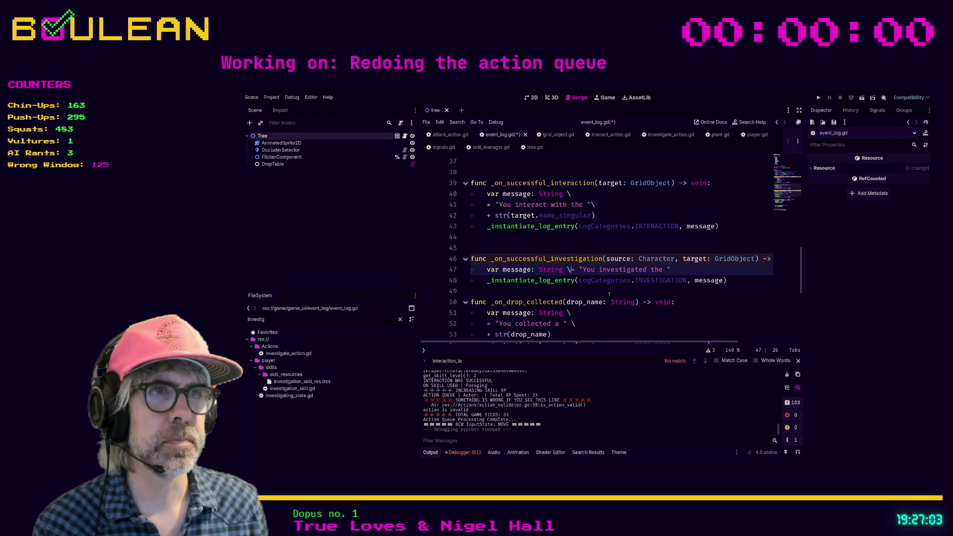
key("Return")
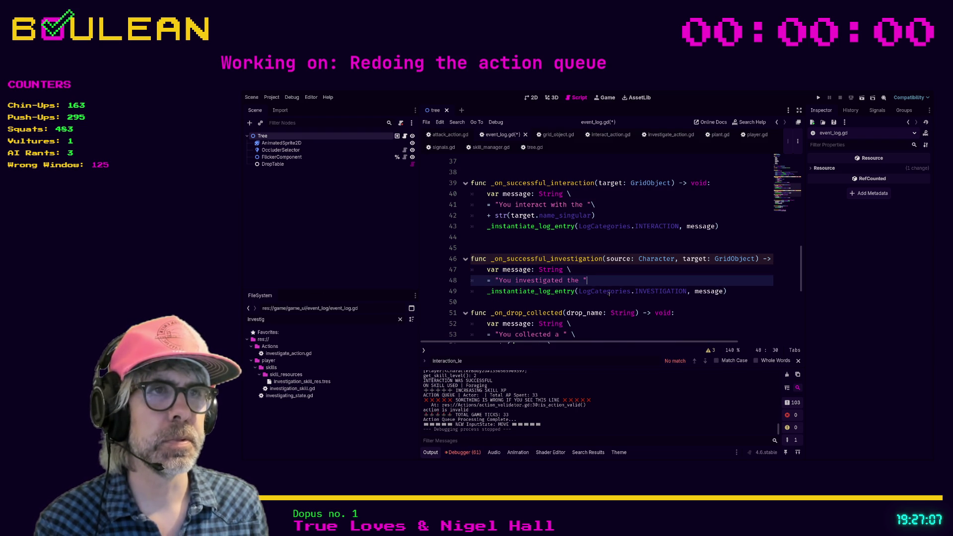
key("Tab")
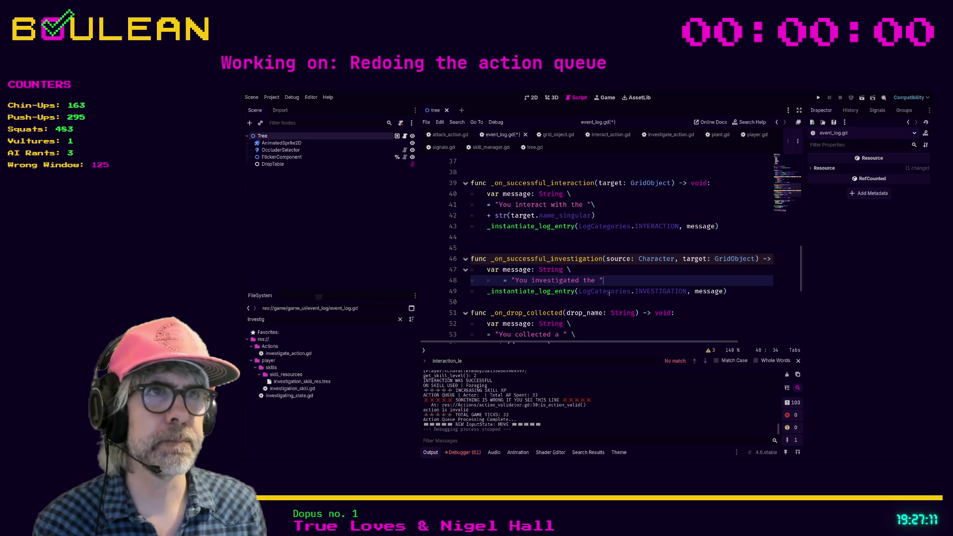
key("Return")
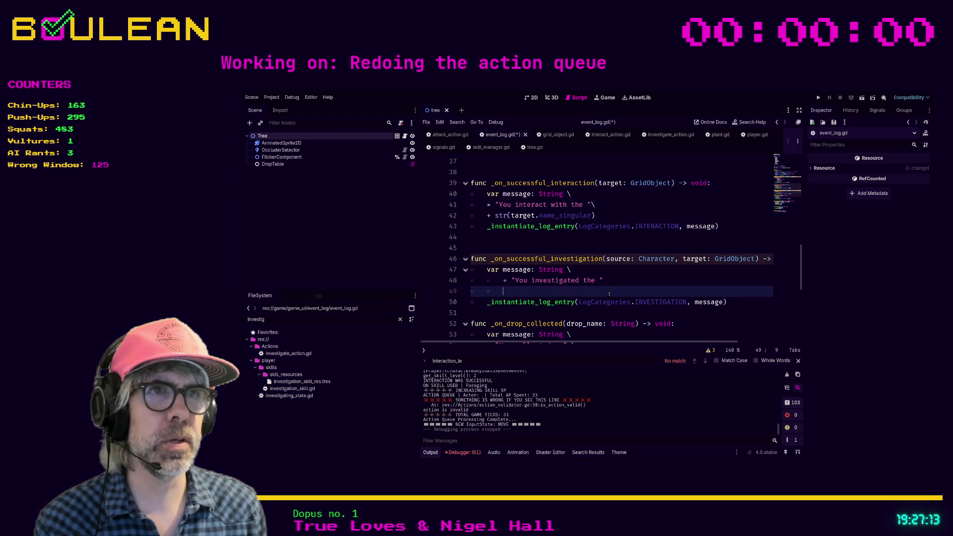
type("+str(t")
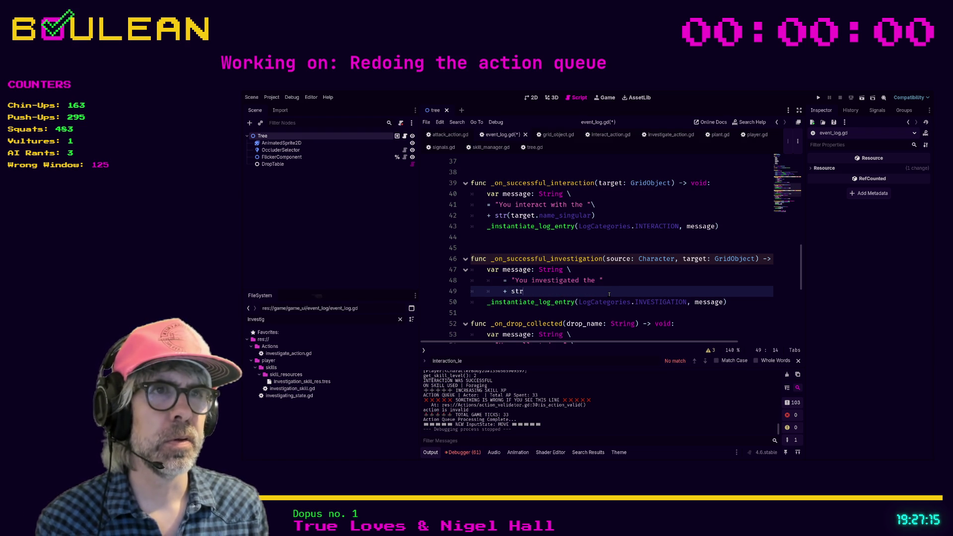
type("arget.name_singular)")
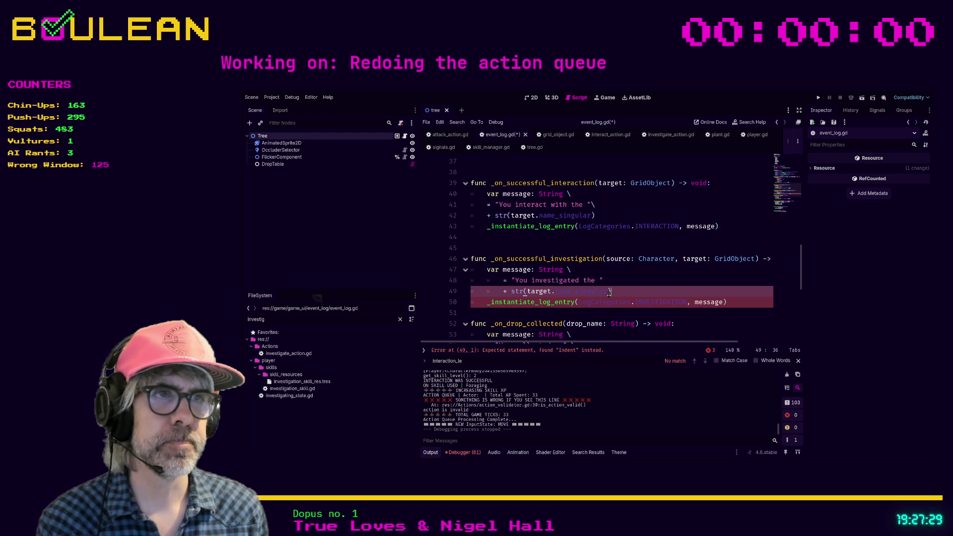
- Append a continuation line with "and discovered whatever it is you're going to discover"
type(" \\")
key("Return")
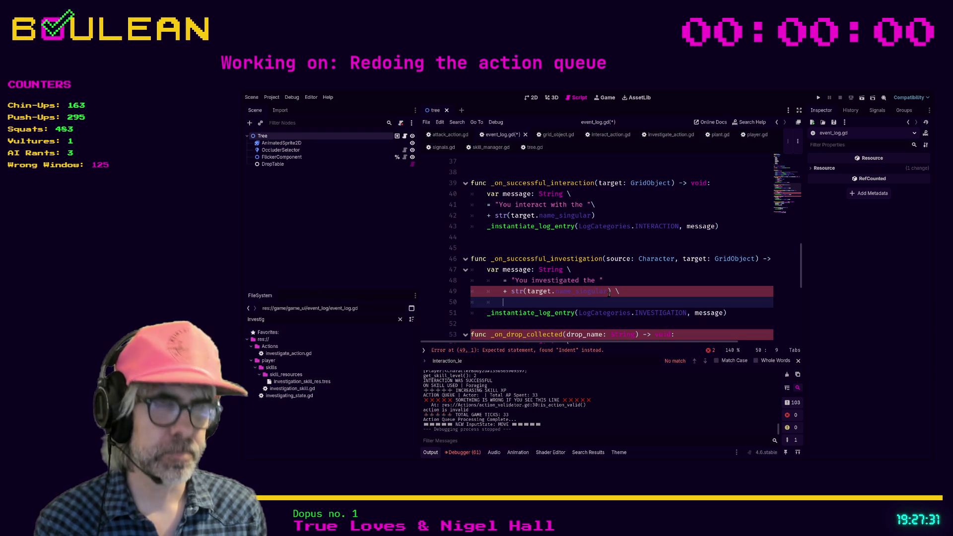
type("+ an")
type("d ")
type("disc")
type("overed")
type(" (wh")
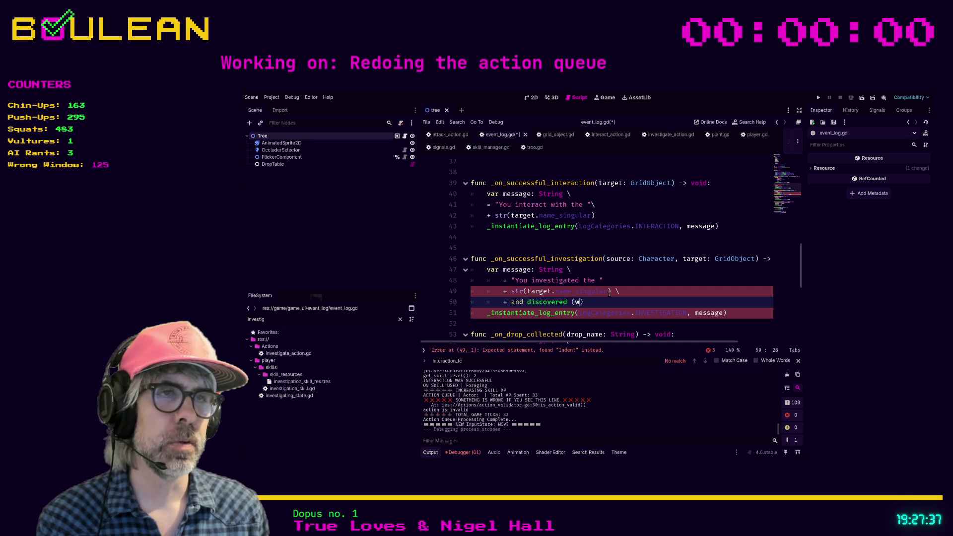
key("BackSpace")
key("BackSpace")
key("BackSpace")
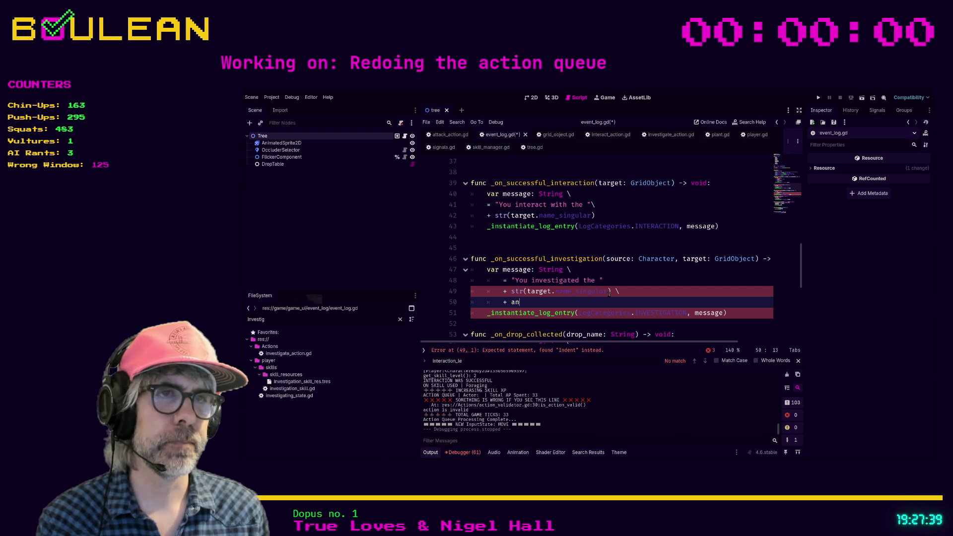
type("\"and discovered whatever it is you're going to discover")
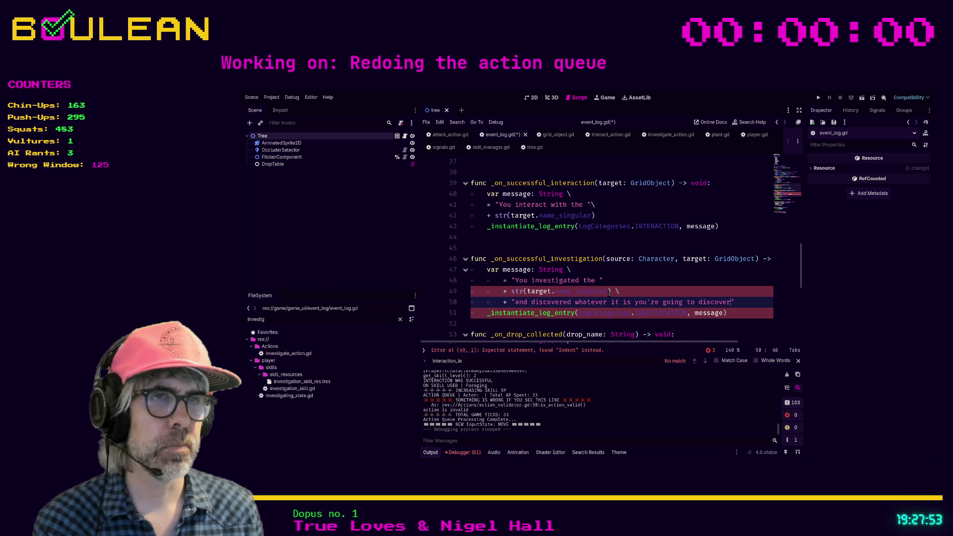
key("End")
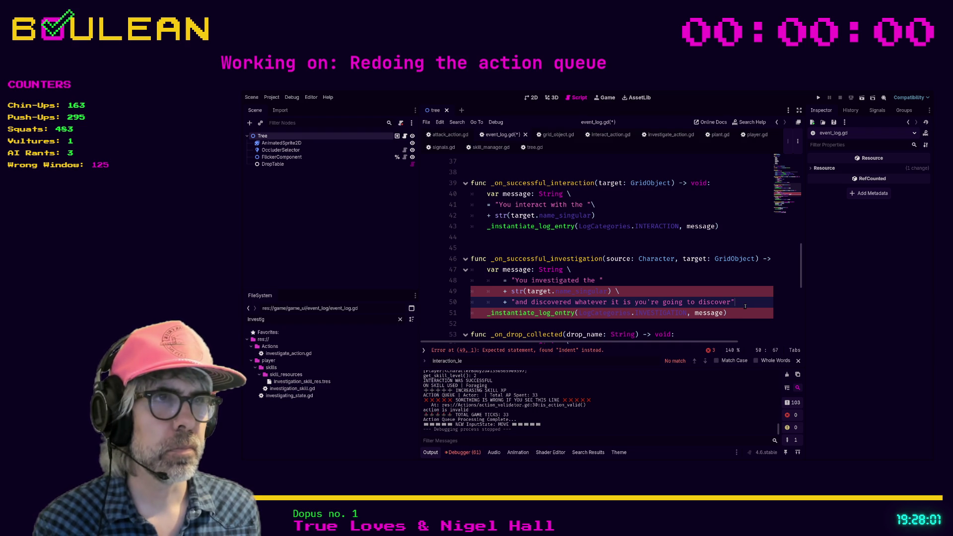
left_click_drag(744, 307, 468, 283)
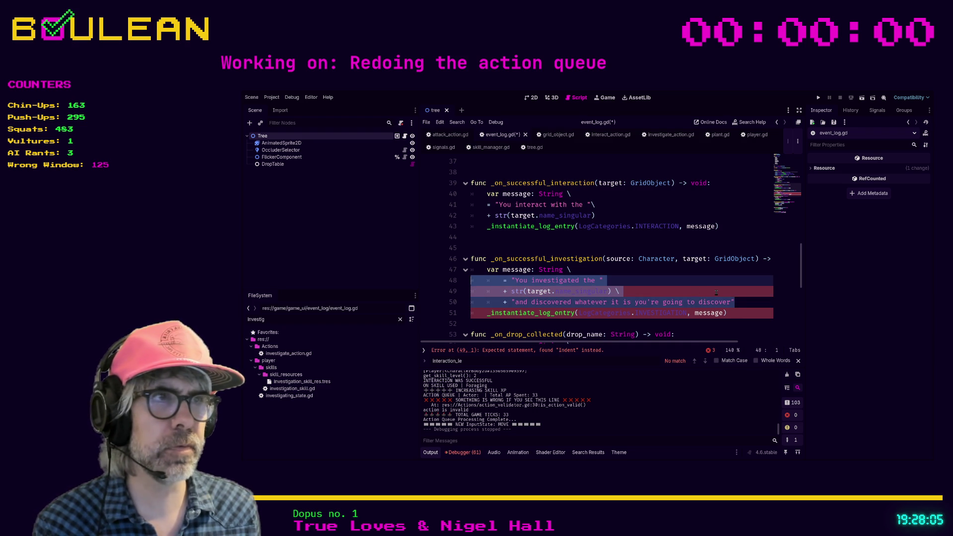
- Fix the indentation of the investigation message lines 48–50 and save event_log.gd
left_click(738, 302)
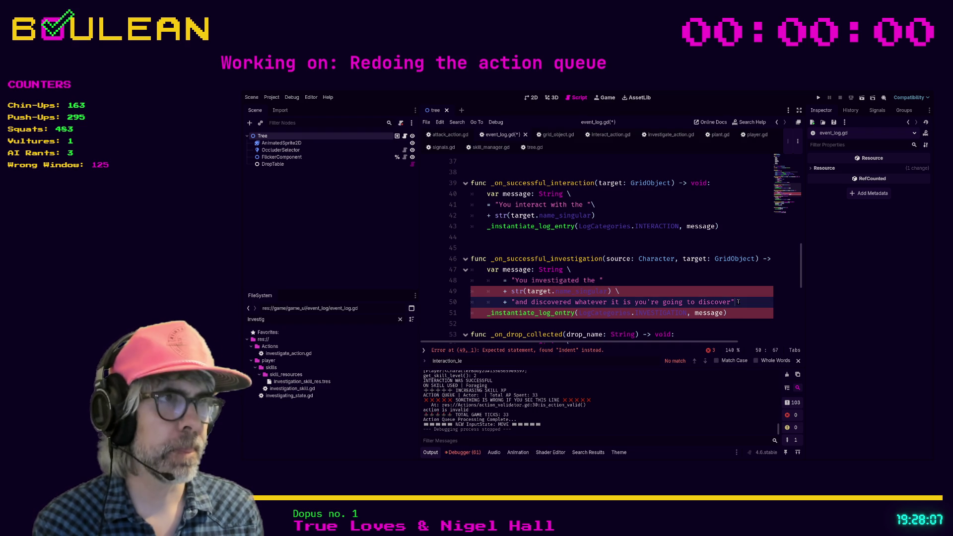
key("shift+Tab")
key("Up")
key("shift+Tab")
key("Up")
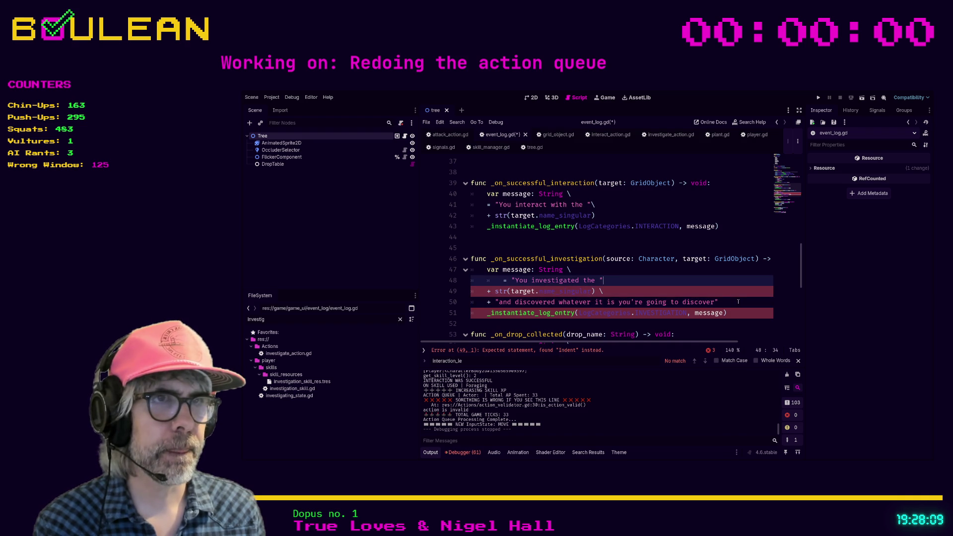
key("shift+Tab")
key("Down")
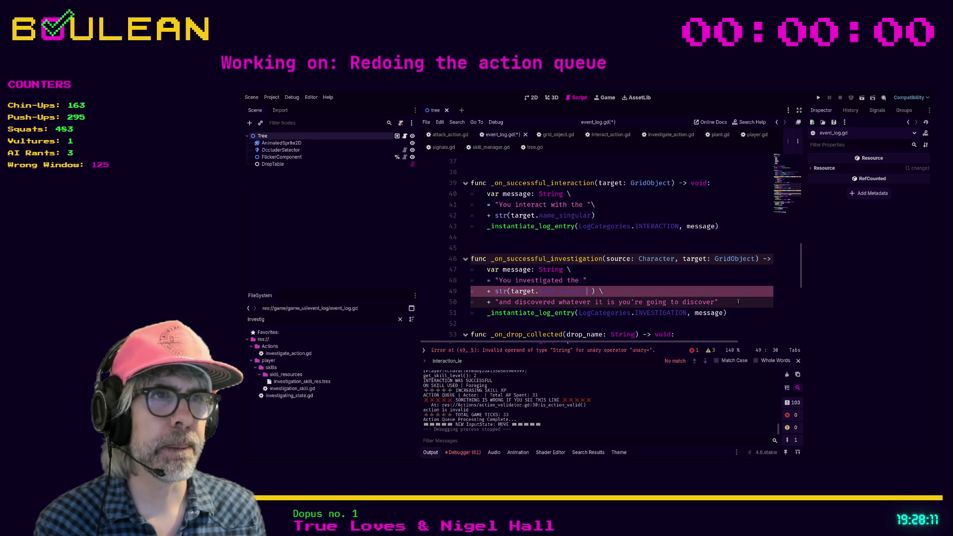
key("Down")
key("Up")
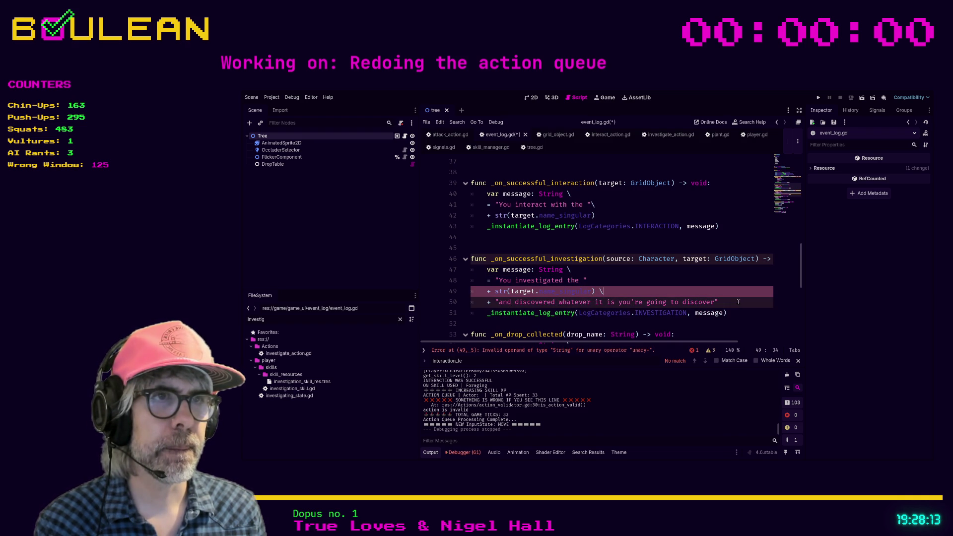
key("Up")
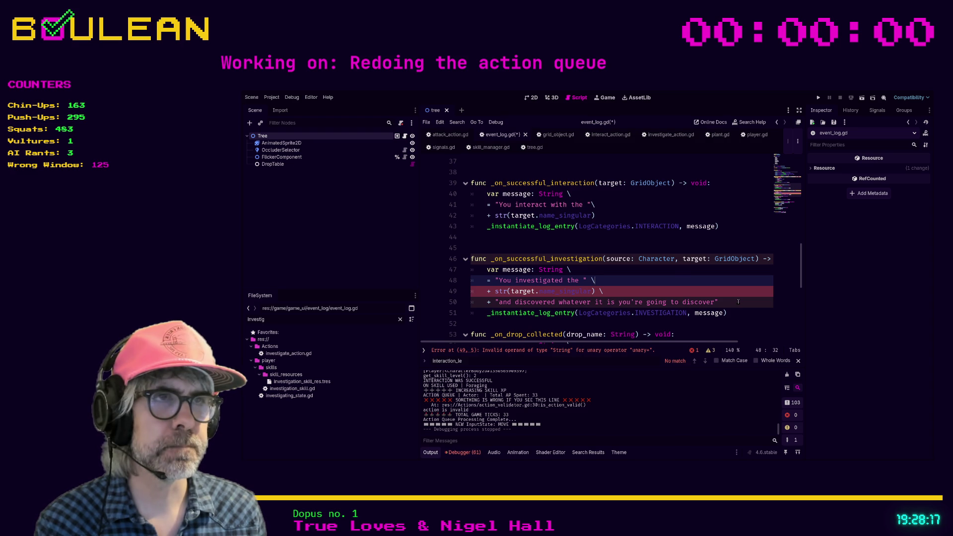
key("Home")
key("Tab")
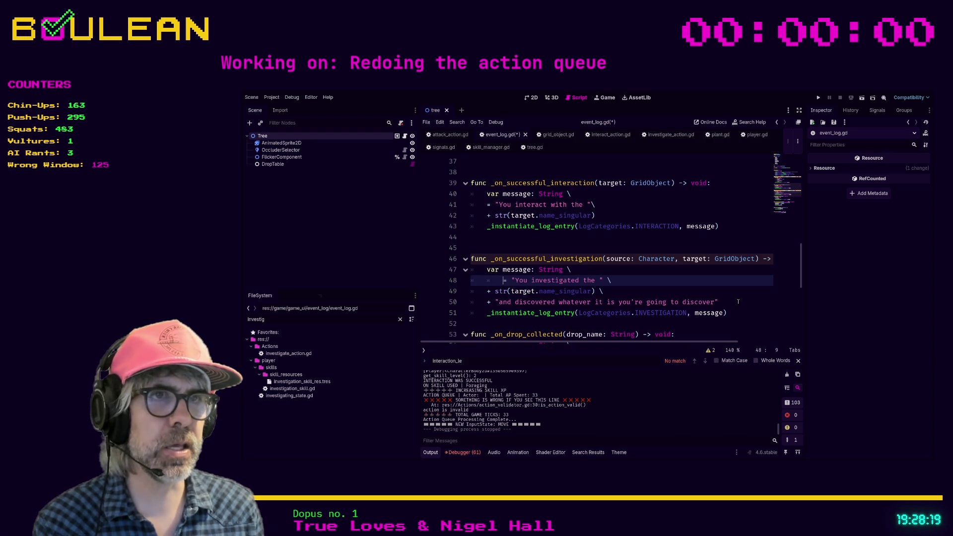
key("Down")
key("Tab")
key("Down")
key("Tab")
left_click(697, 291)
key("ctrl+s")
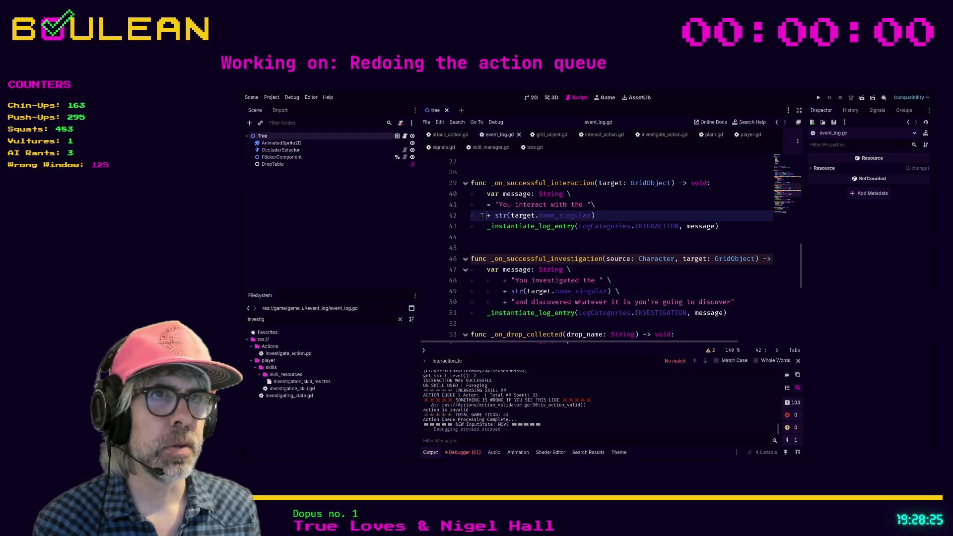
- Indent the interaction message lines one level and add a blank line before the drop-collected function
key("Tab")
key("Up")
key("Tab")
scroll(492, 236, "up", 3)
scroll(492, 235, "down", 3)
scroll(490, 235, "down", 2)
left_click(494, 257)
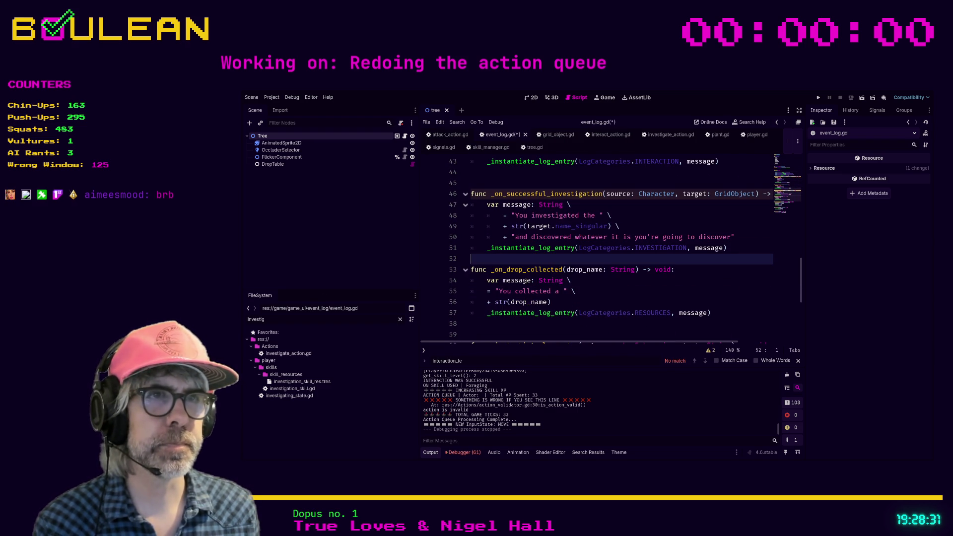
key("Return")
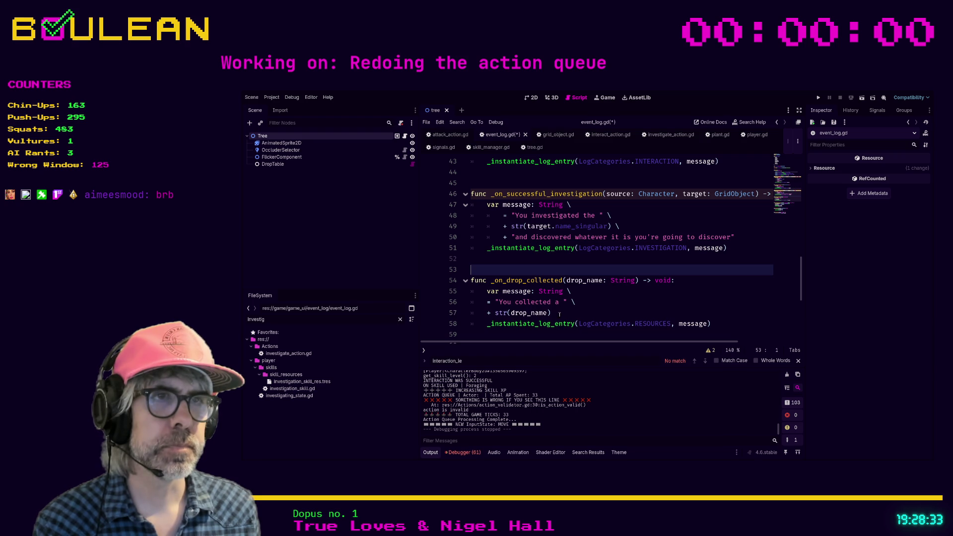
- Indent the drop message lines 56–57, save event_log.gd, and run the game
left_click(559, 314)
key("shift+Home")
key("shift+Up")
key("Tab")
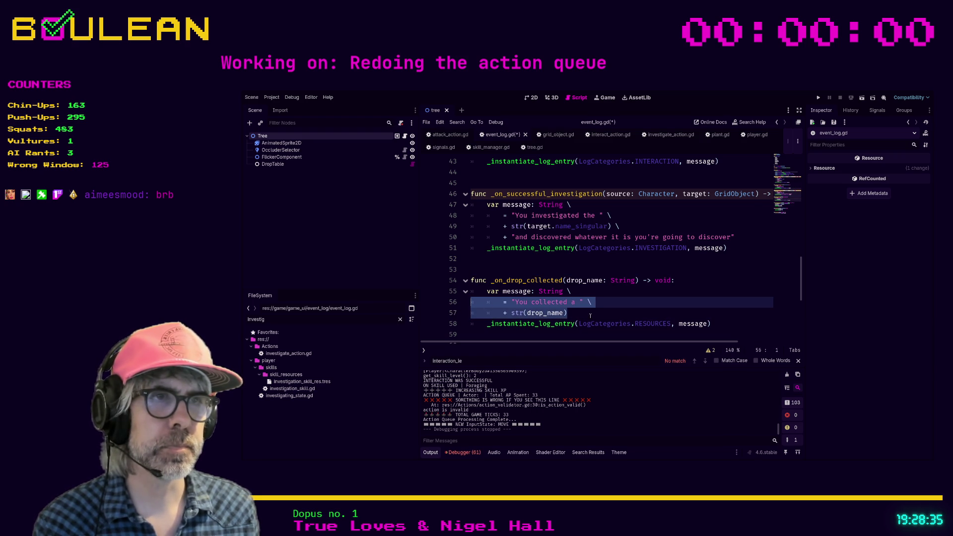
left_click(589, 316)
key("ctrl+s")
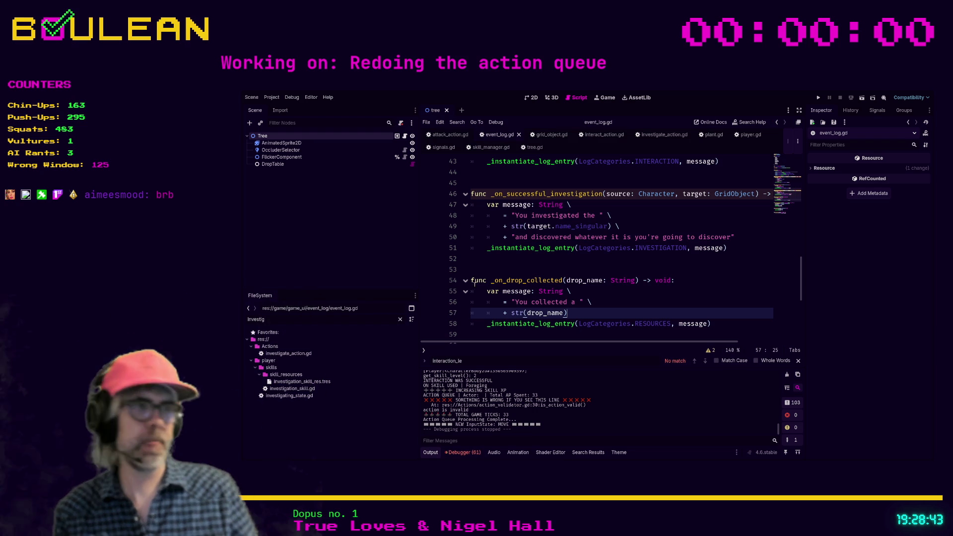
left_click(614, 302)
key("F5")
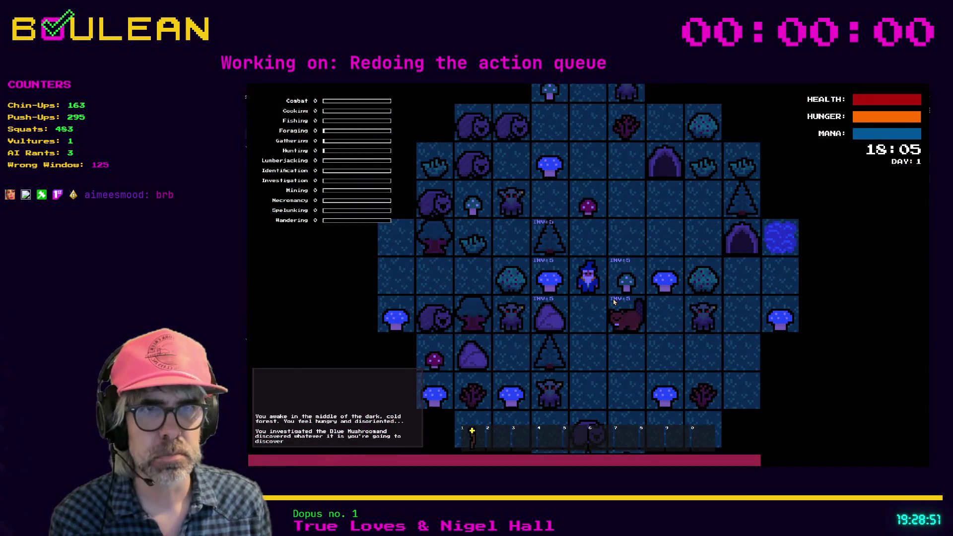
- Stop the test run, insert a space before 'and discovered' on line 50, and relaunch
key("m")
key("Escape")
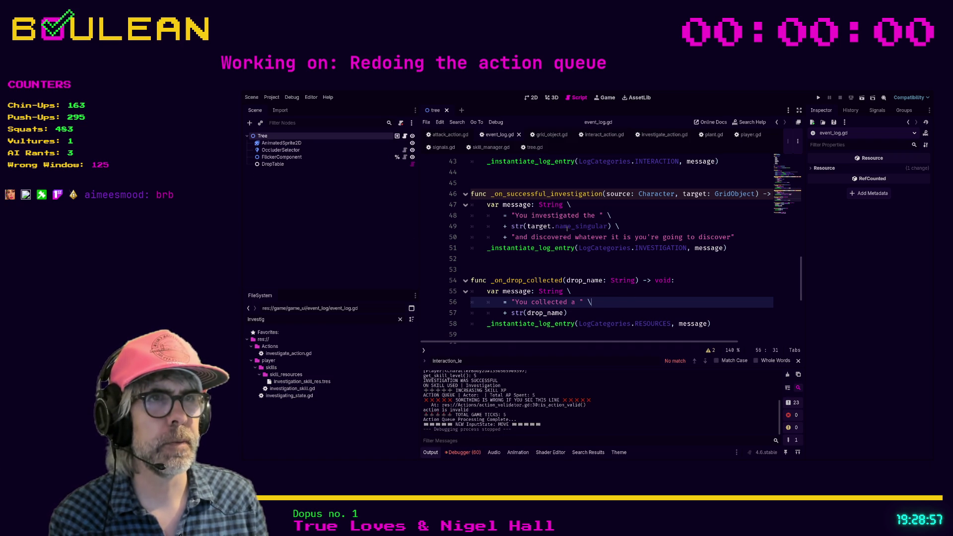
left_click(514, 237)
left_click(553, 268)
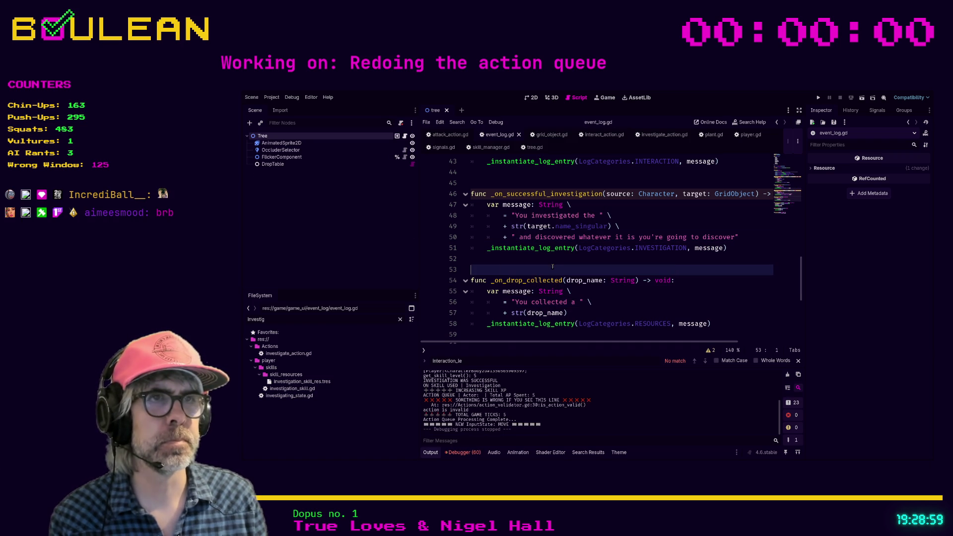
key("F5")
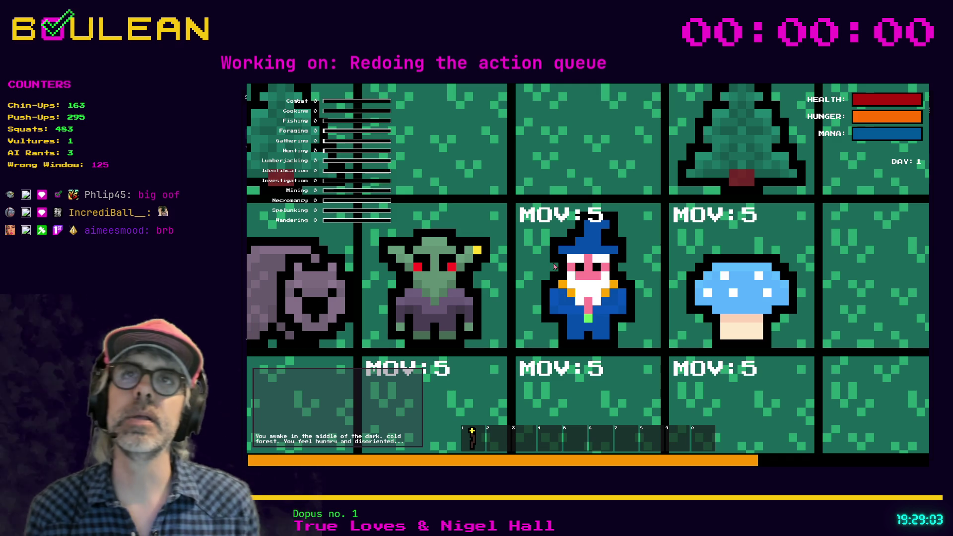
- Zoom the game camera out and investigate the Goblin next to the wizard
scroll(555, 266, "down", 3)
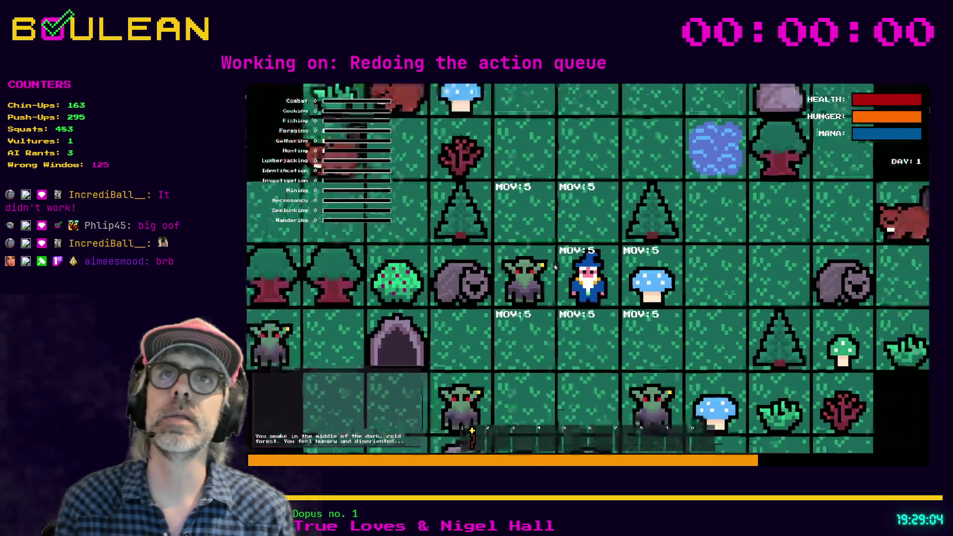
scroll(554, 266, "down", 2)
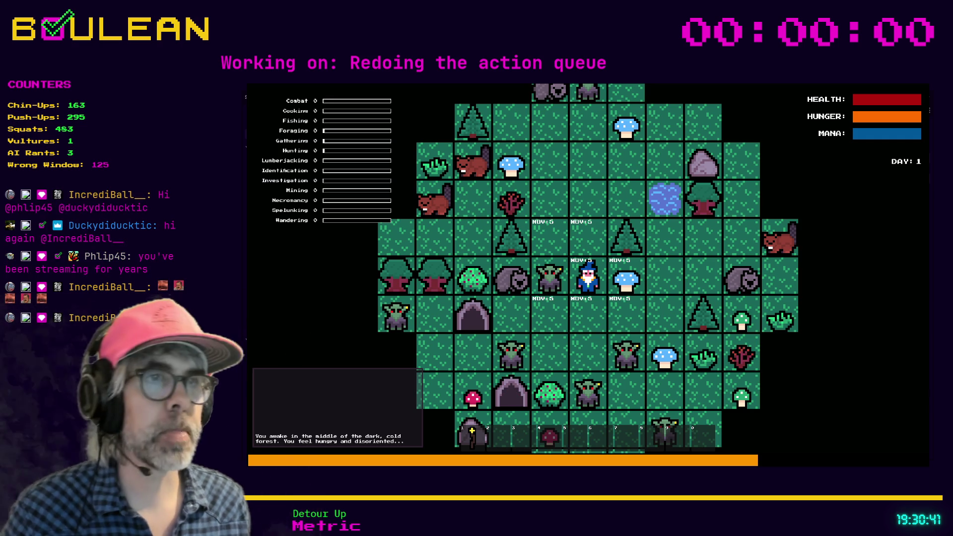
left_click(612, 313)
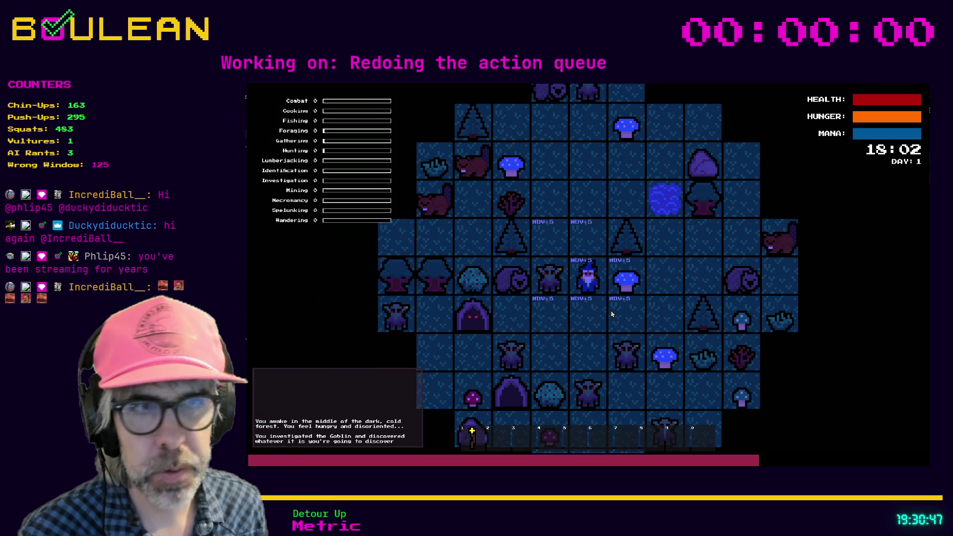
- Investigate the Blue Mushroom, Goblin, Tree and Sapling in turn, checking each log entry
key("i")
key("Right")
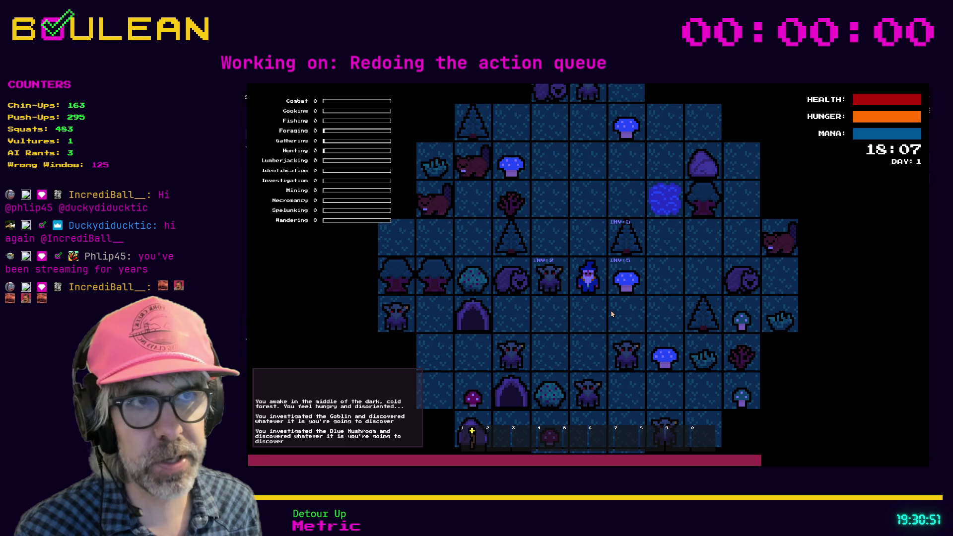
key("Left")
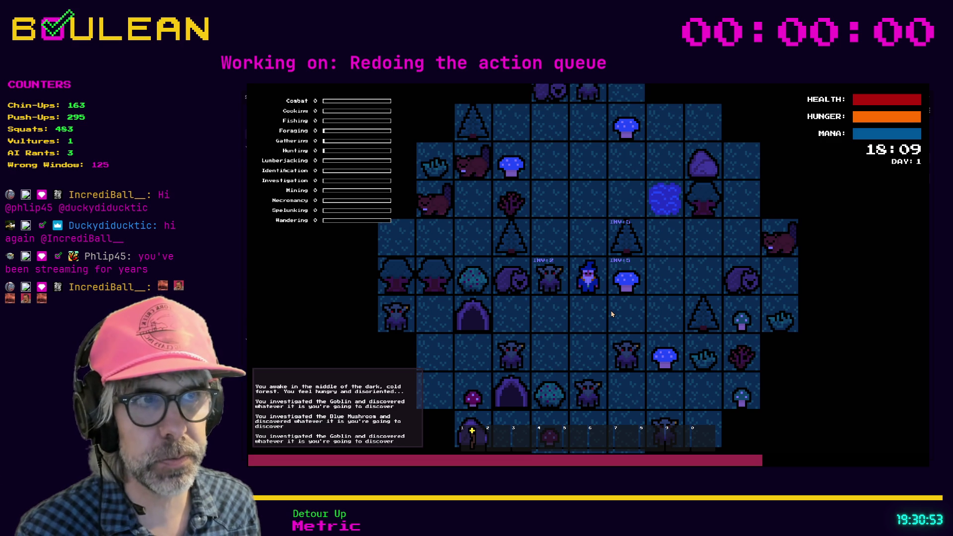
key("Right")
key("Up")
key("Left")
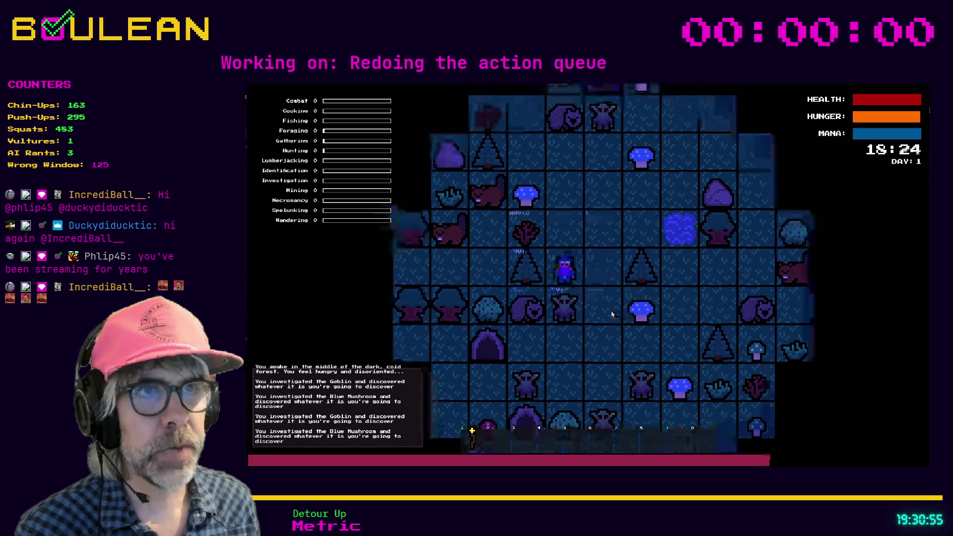
key("Left")
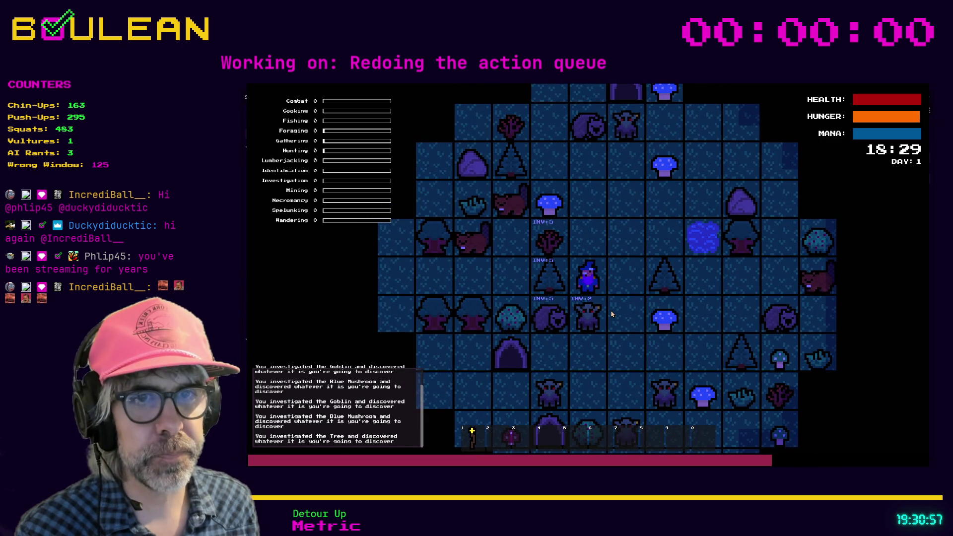
key("Left")
key("Up")
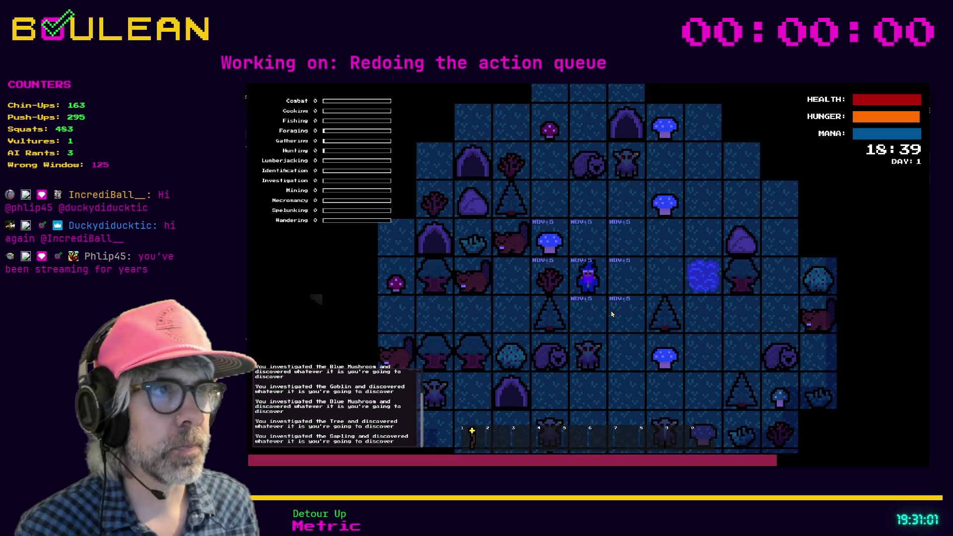
- Walk the wizard across the water and investigate the Berry Bush
key("Right")
key("Right")
key("Down")
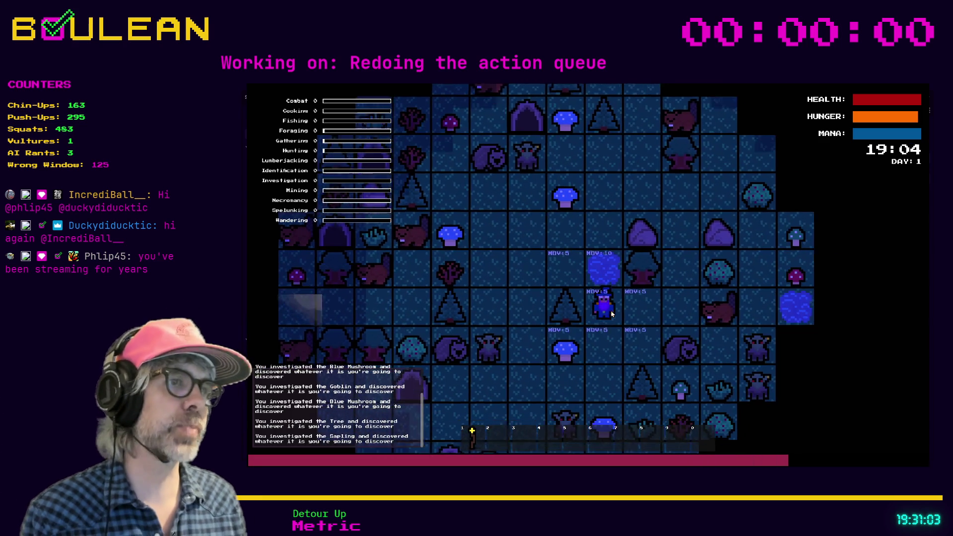
key("Right")
key("Right")
key("Up")
key("i")
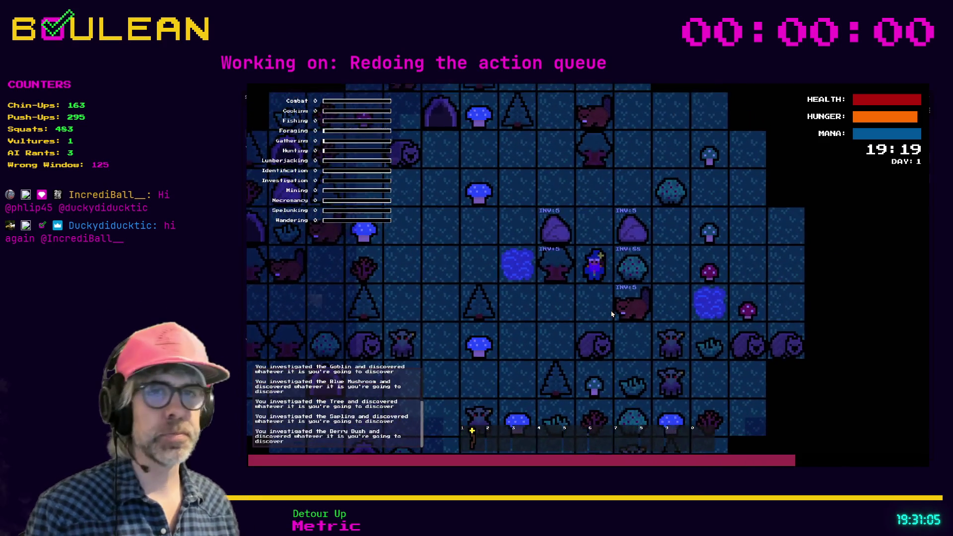
key("Right")
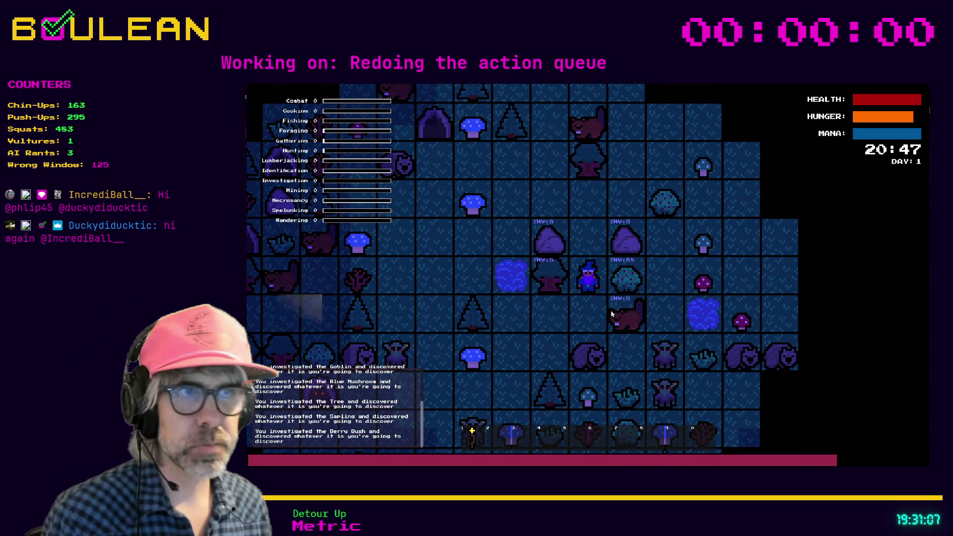
- Reposition the wizard below the Fishing Hole and investigate it
key("Up")
key("Down")
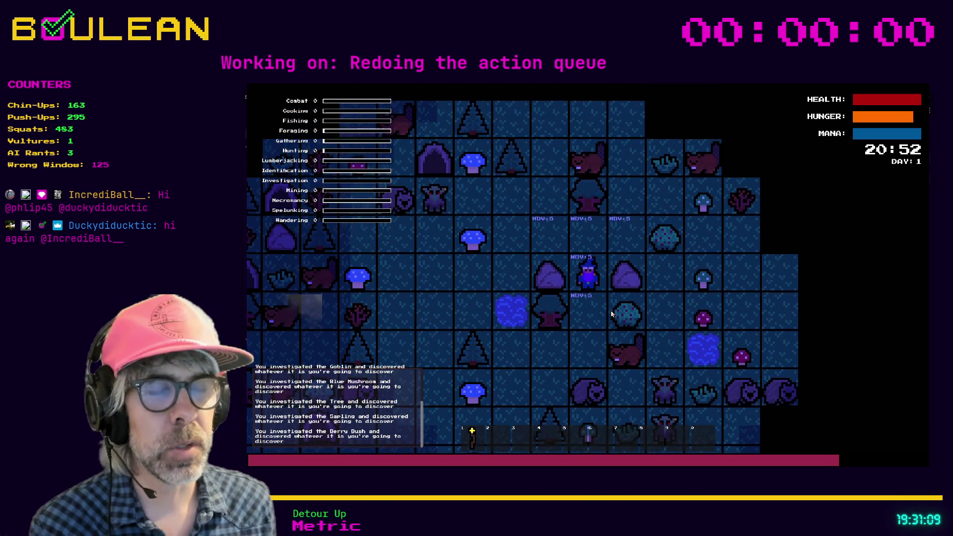
key("Down")
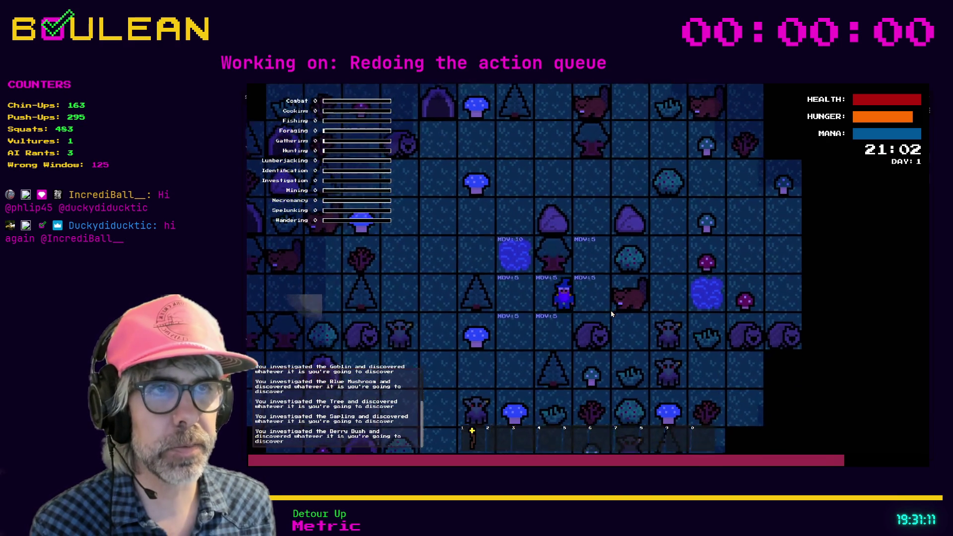
key("Left")
key("Left")
key("i")
key("Up")
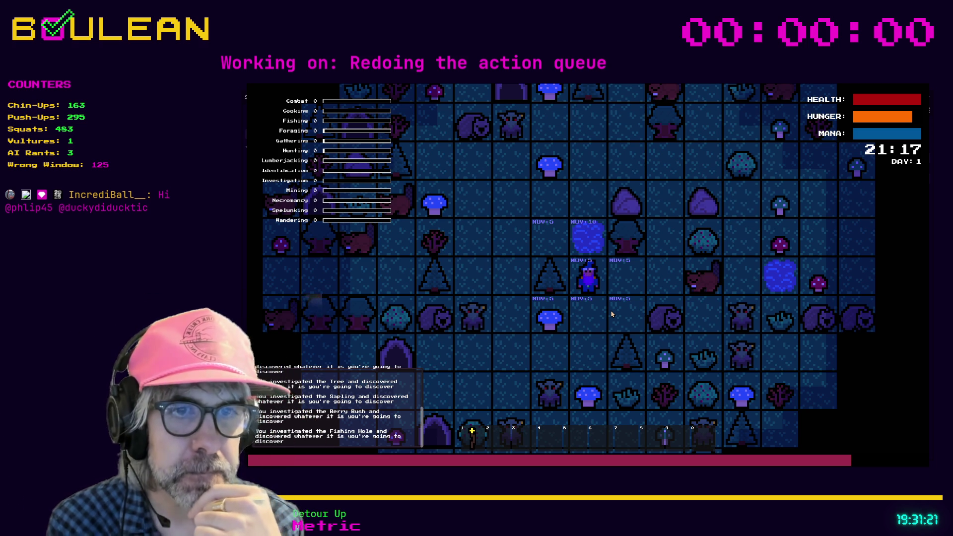
- Investigate the Tree and Blue Mushroom again, then stop the game with F8
key("Down")
key("Down")
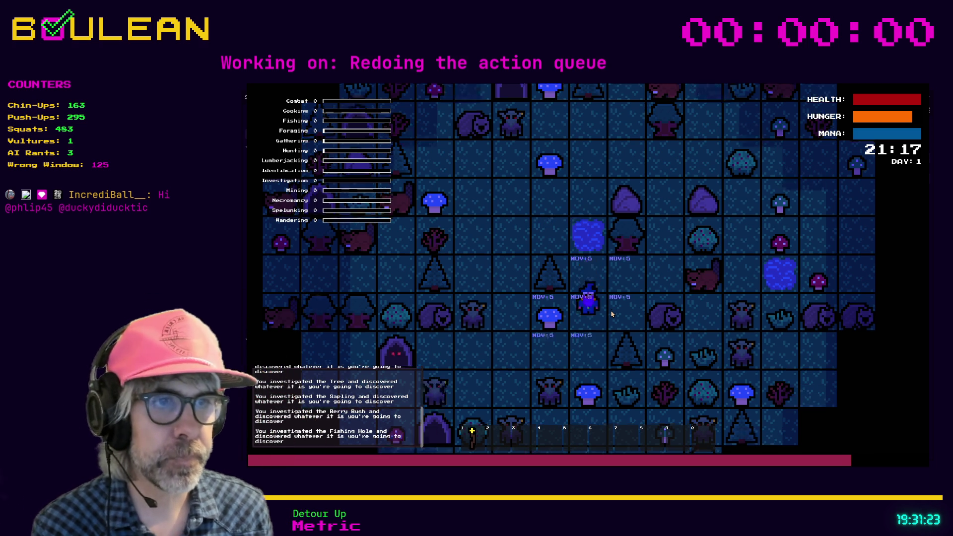
key("Right")
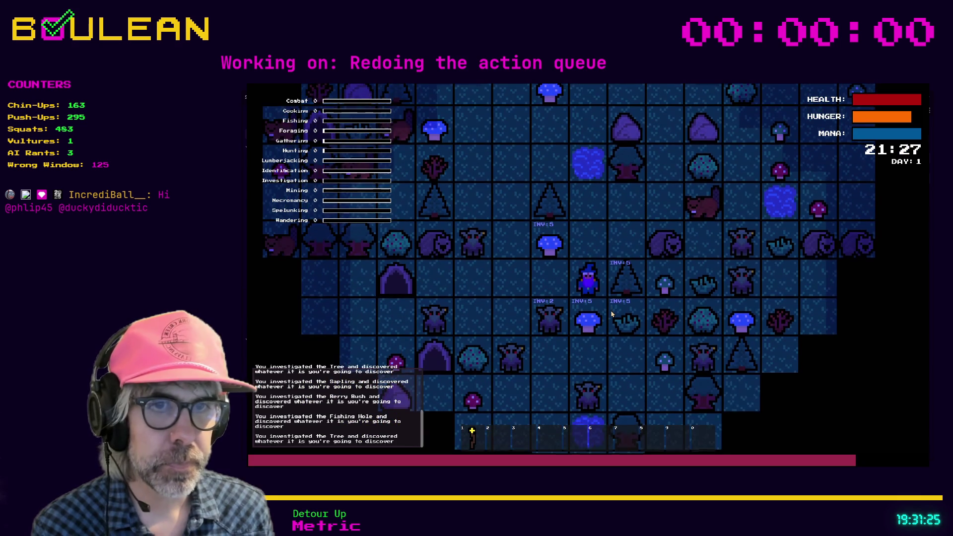
key("Down")
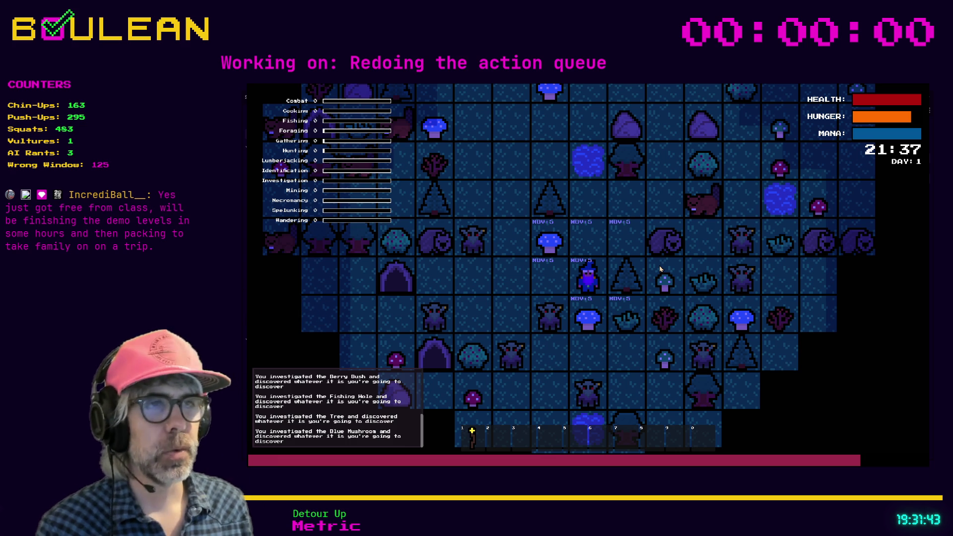
key("F8")
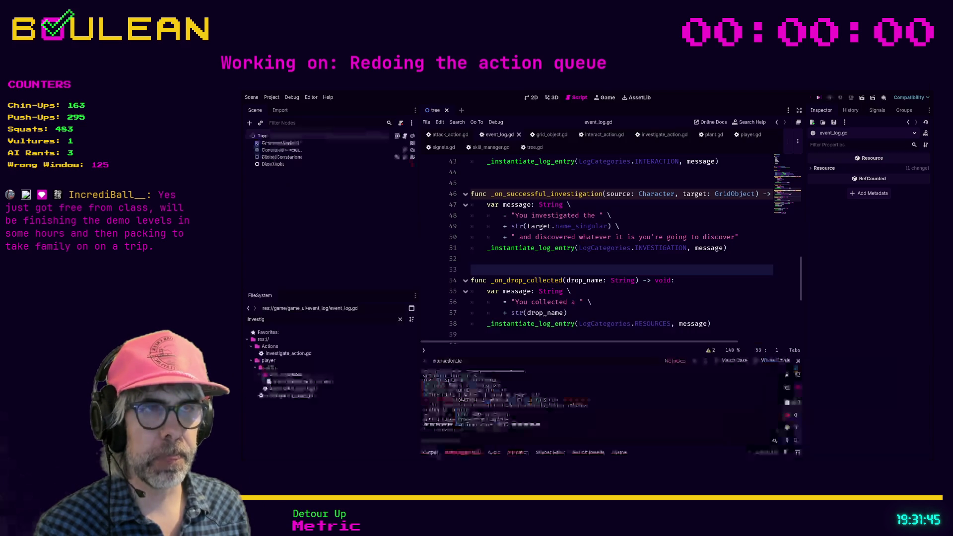
- Scroll back over the investigation message code in event_log.gd
scroll(562, 270, "up", 2)
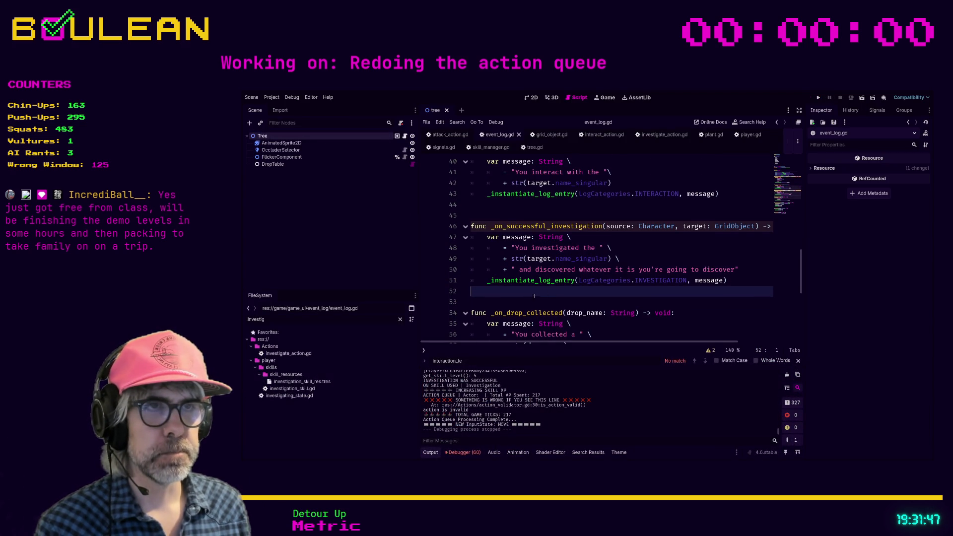
left_click(505, 302)
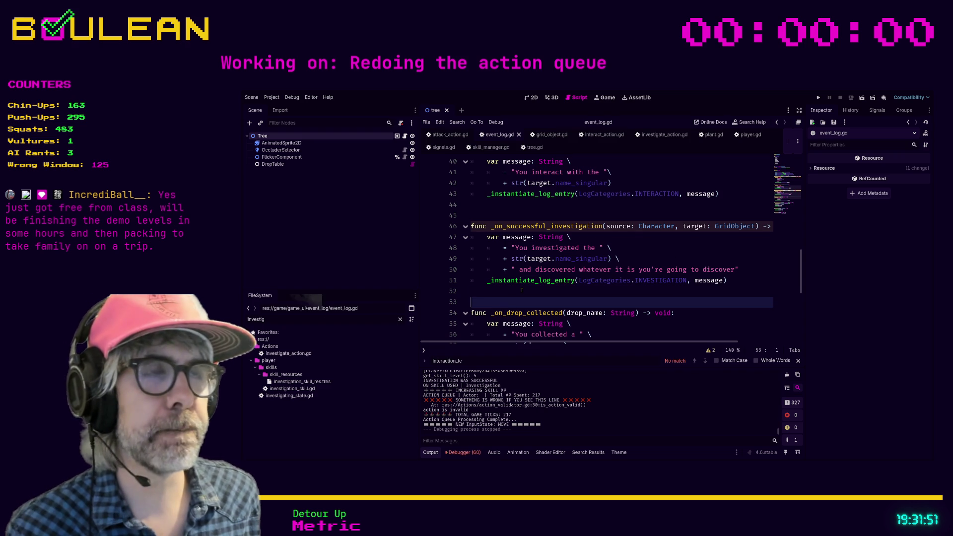
scroll(521, 289, "up", 1)
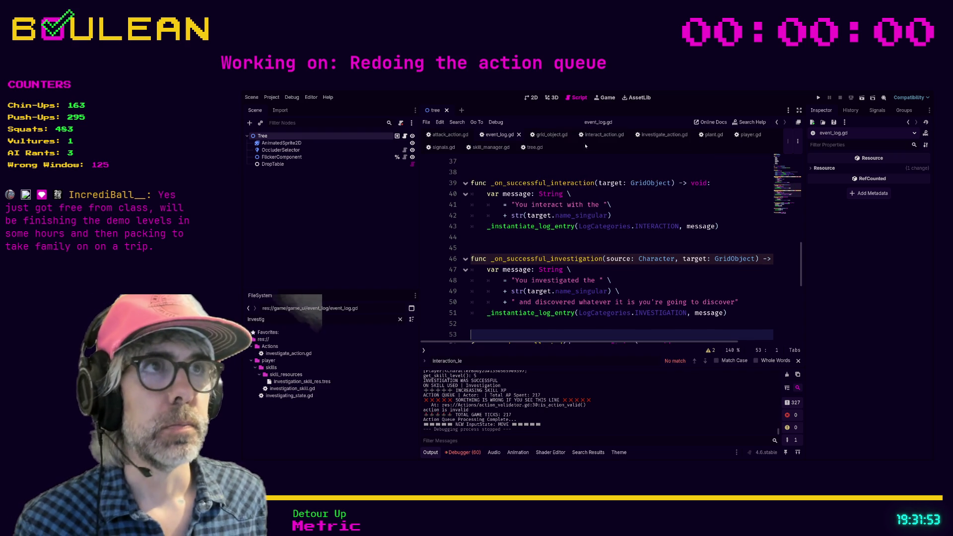
- Review the player-source check in _investigate_target of investigate_action.gd, then run the project with F5
left_click(646, 135)
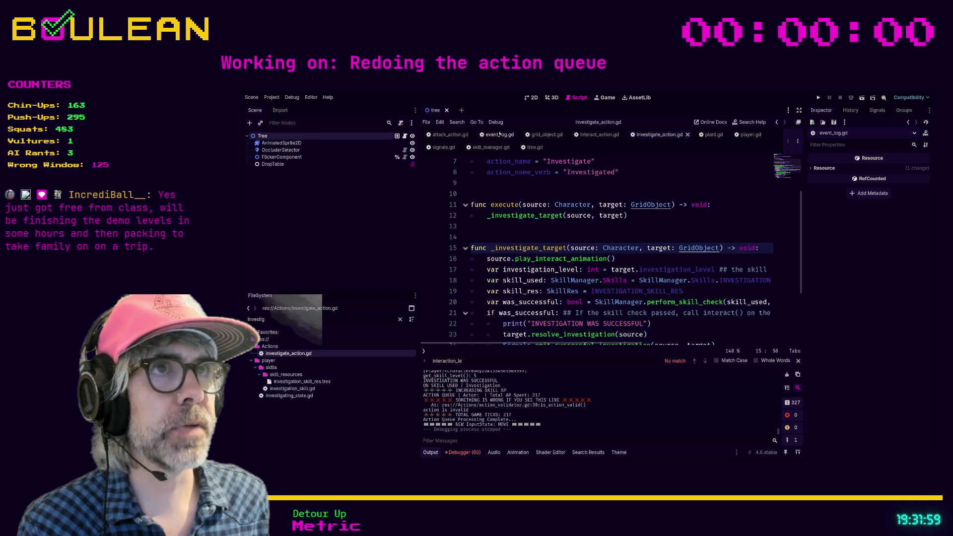
scroll(627, 211, "down", 1)
scroll(645, 259, "down", 2)
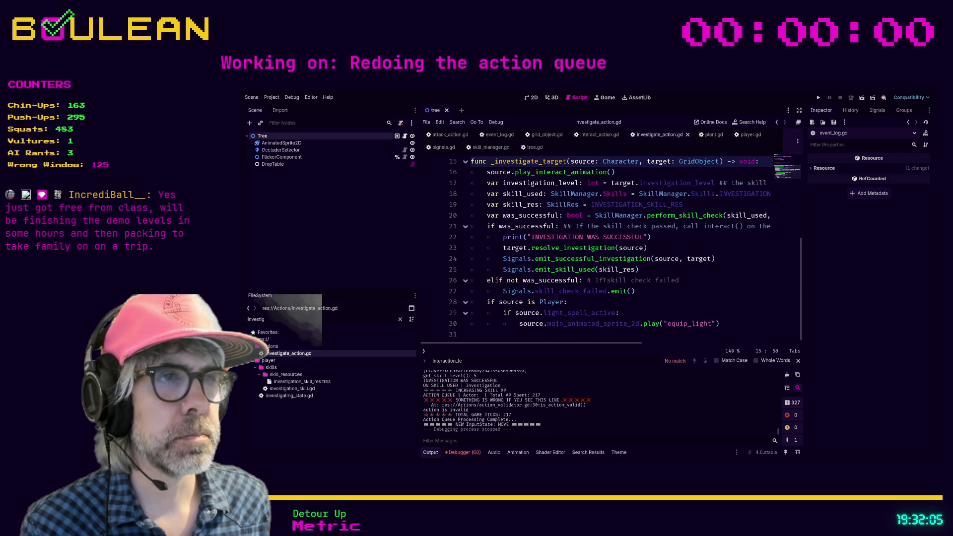
left_click(660, 297)
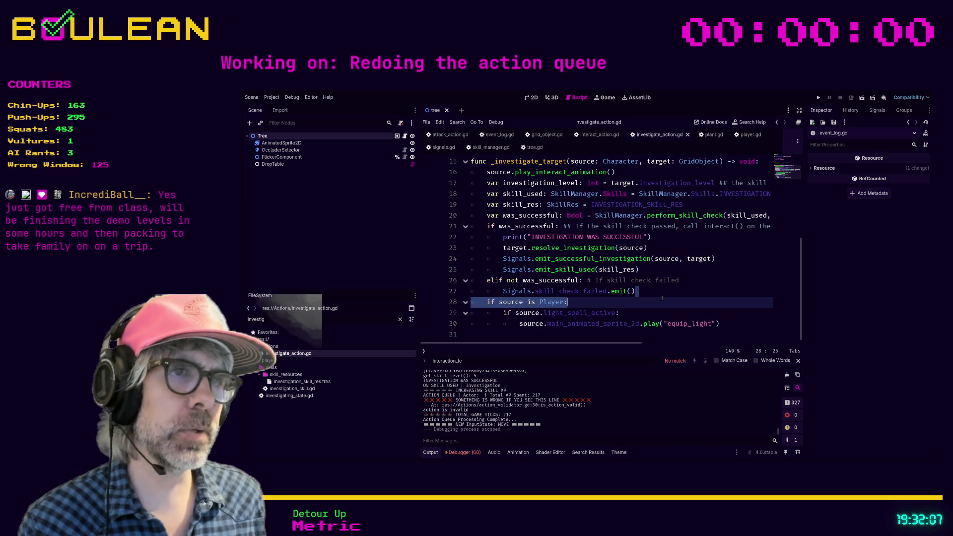
key("Down")
key("F5")
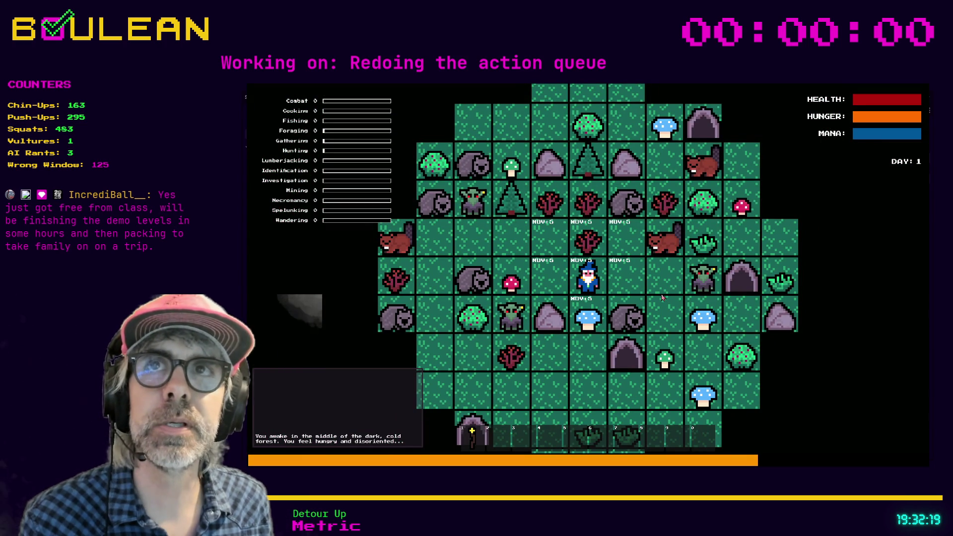
- Walk the wizard left and down to the Wombat, investigate it, then stop the game
key("Up")
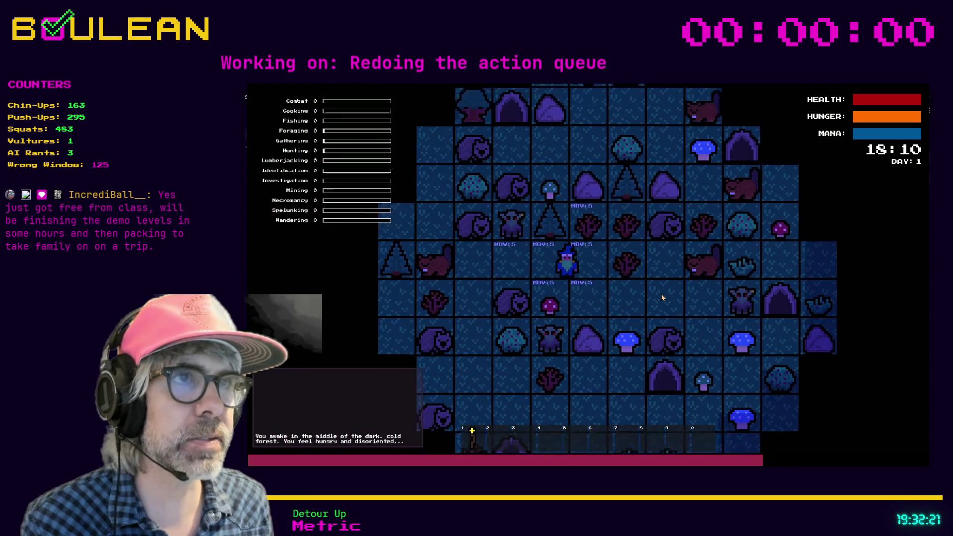
key("Left")
key("Left")
key("Down")
key("Left")
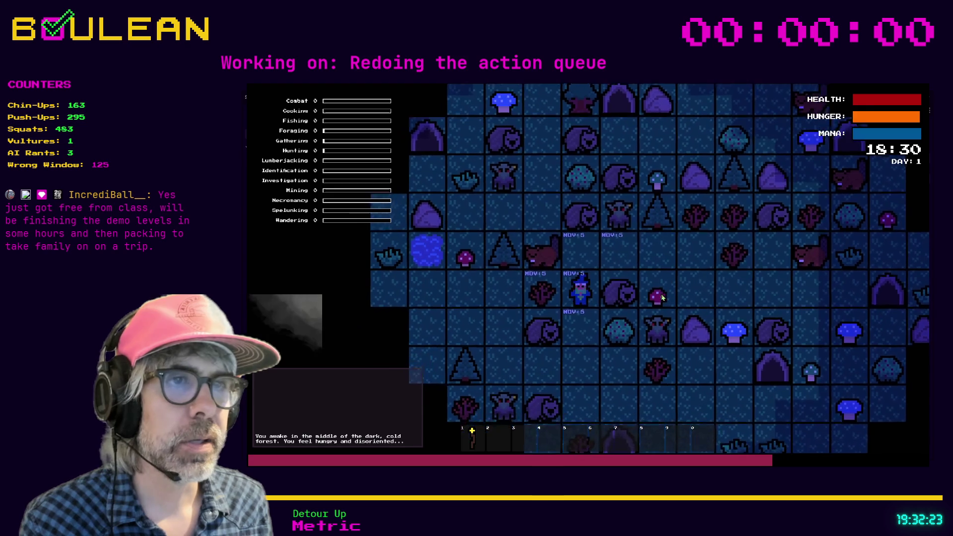
key("Down")
key("Left")
key("Down")
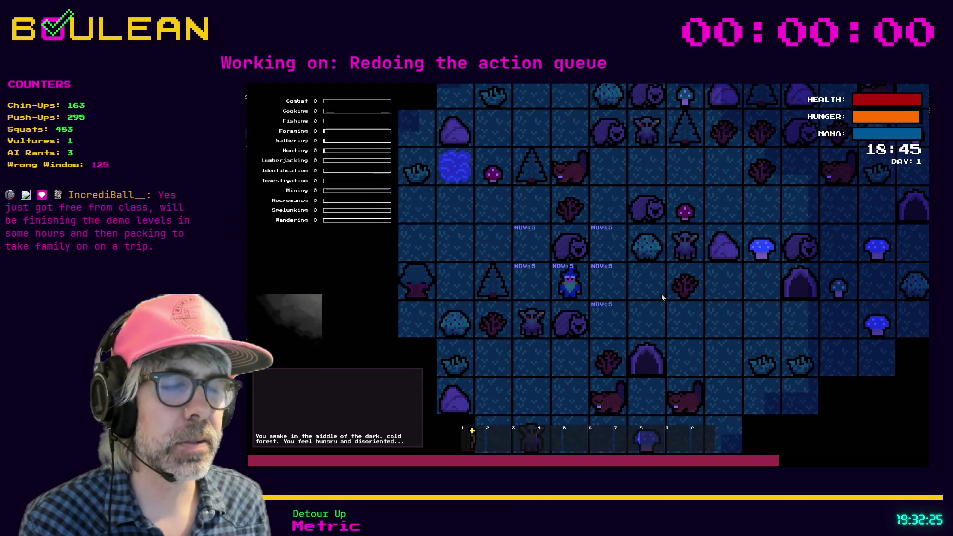
key("Down")
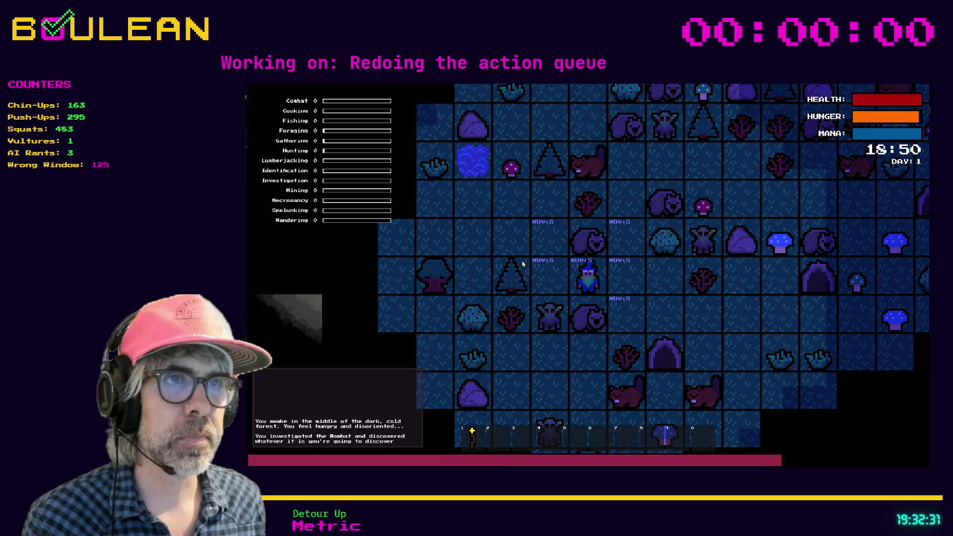
key("F8")
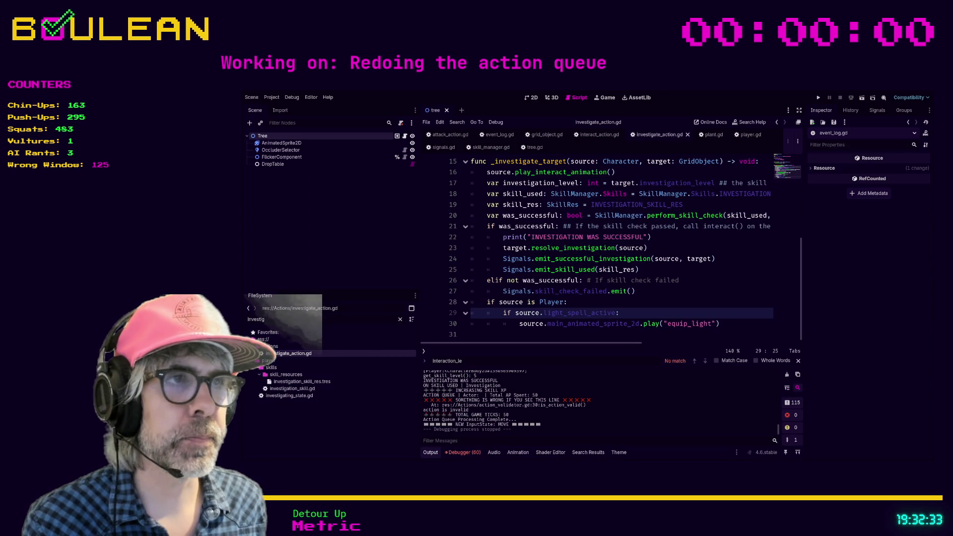
- Run the game, investigate the Goblin and Grass Tuft several times, stop it, and open player.gd
left_click(670, 301)
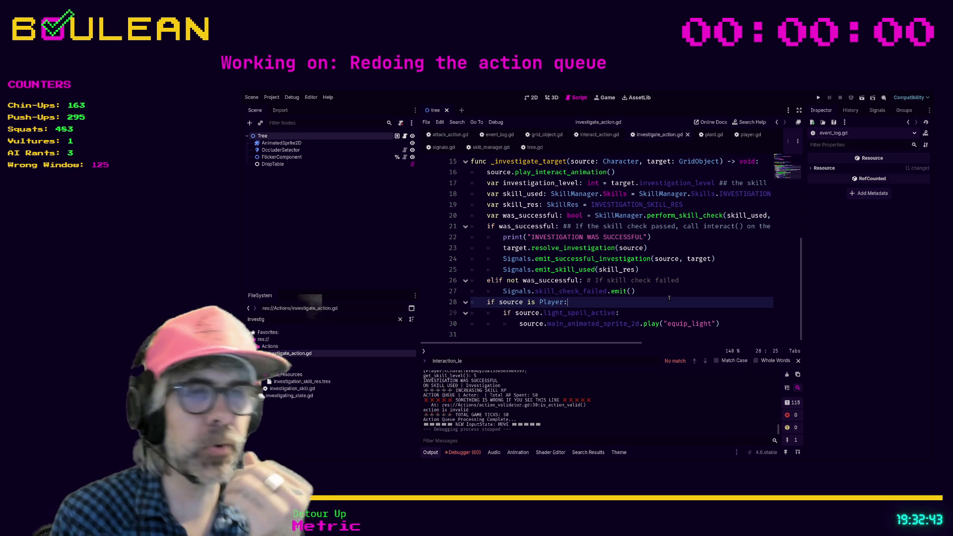
key("F5")
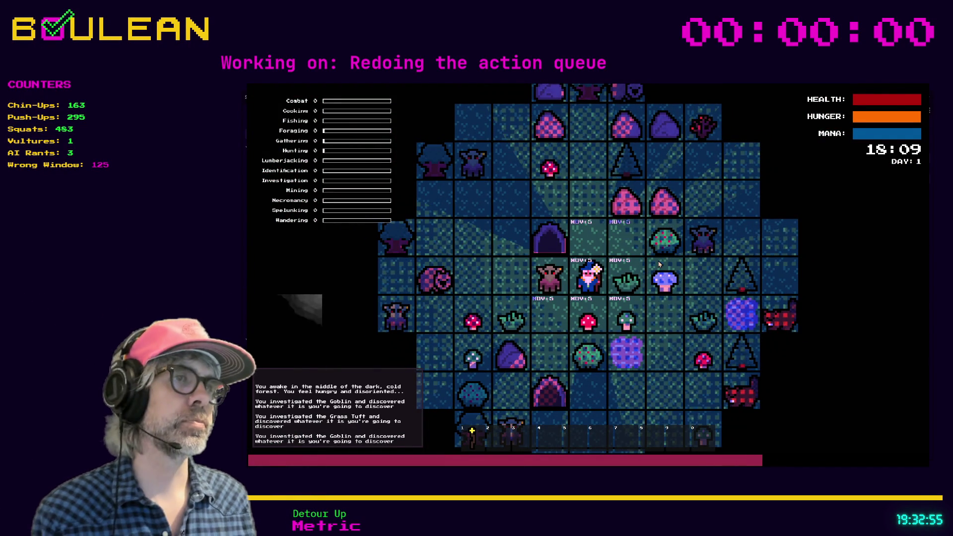
key("F8")
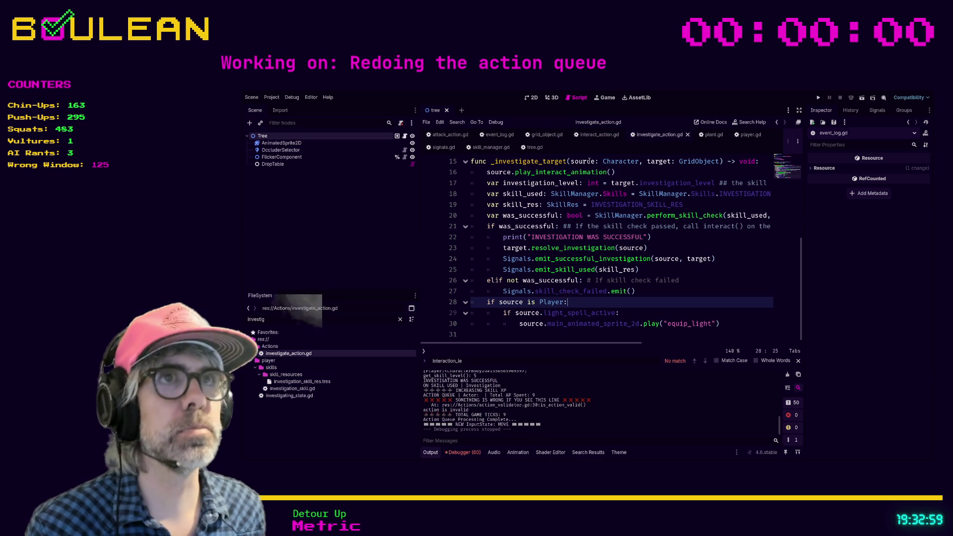
left_click(746, 135)
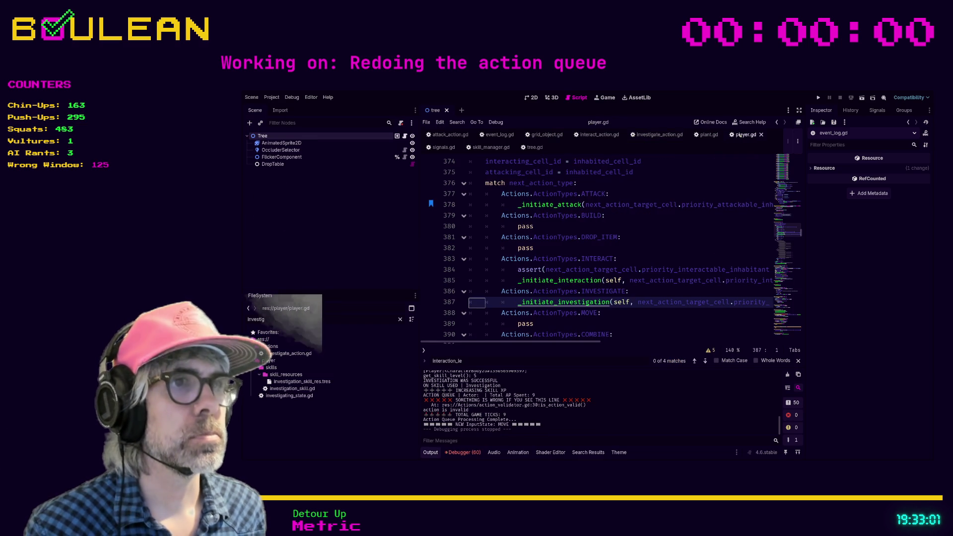
- Inspect the INVESTIGATE and MOVE cases of the next_action_type match in player.gd, then relaunch the game
left_click(629, 310)
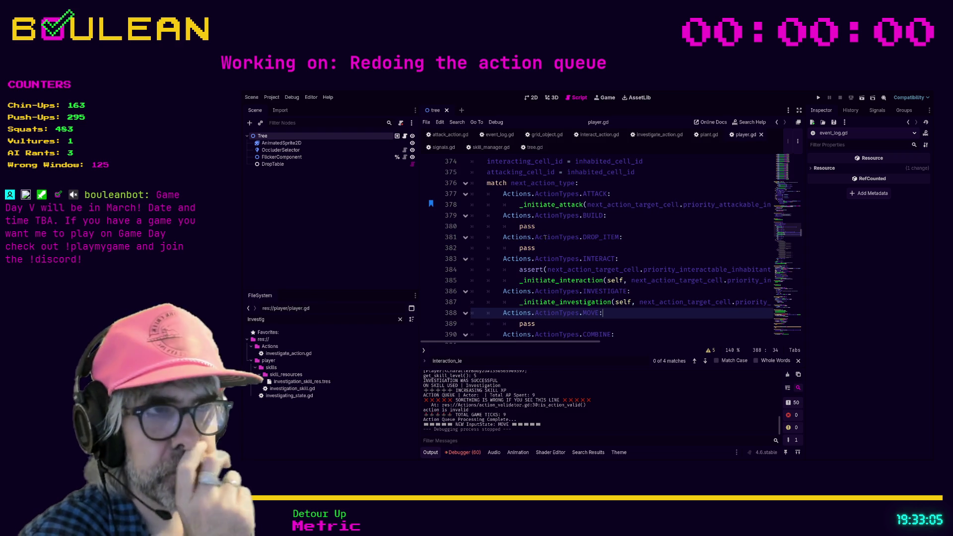
scroll(546, 239, "down", 1)
scroll(546, 239, "down", 1)
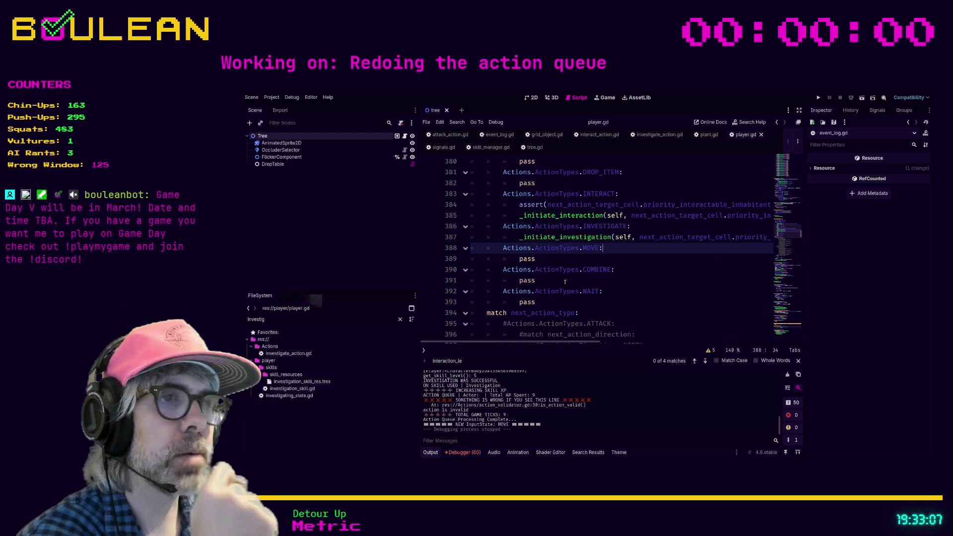
scroll(570, 278, "up", 2)
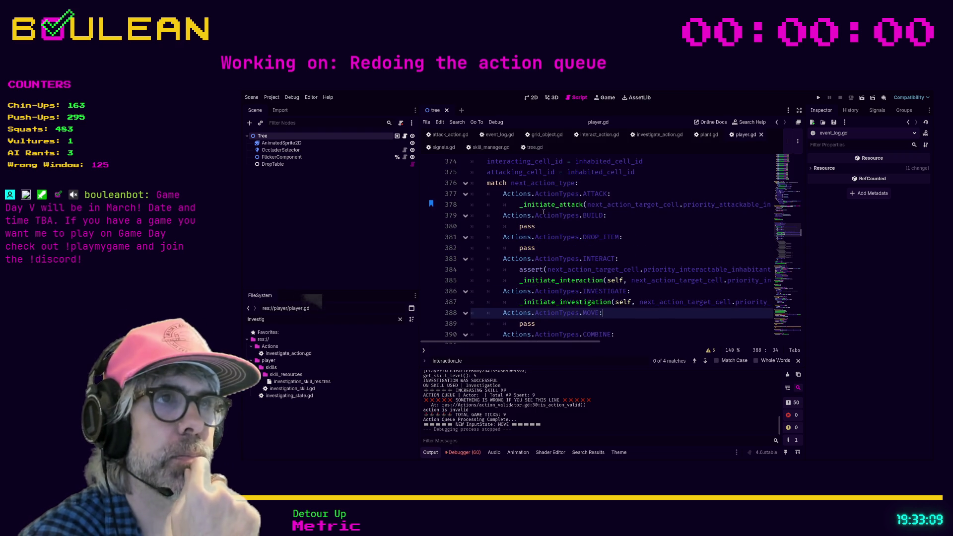
scroll(546, 229, "down", 1)
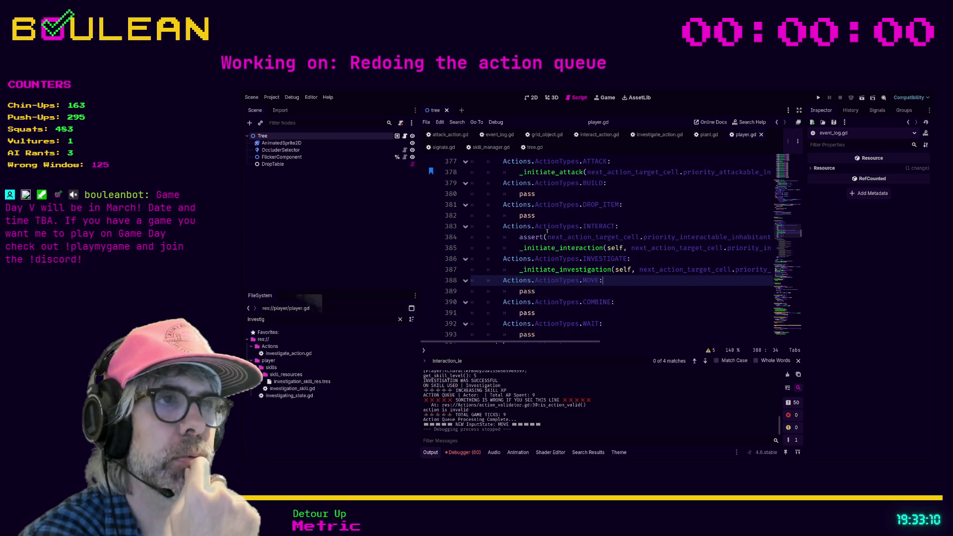
left_click(540, 289)
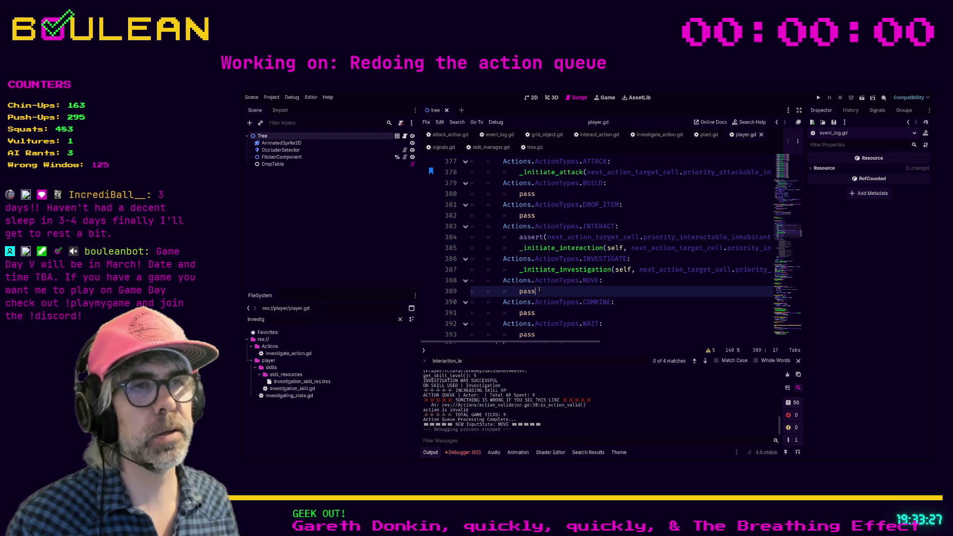
key("F5")
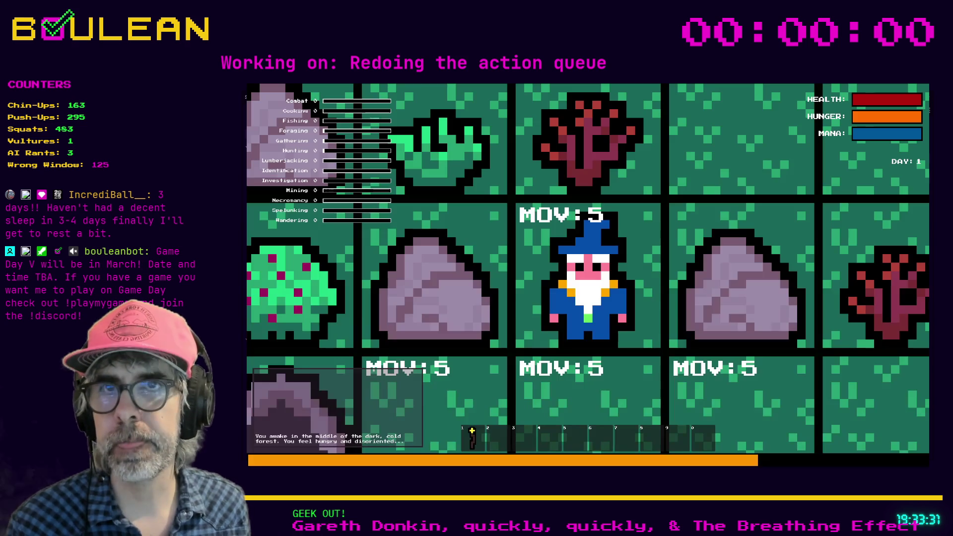
- Zoom out the game view and craft a Camp Fire from the Crafting panel
scroll(607, 279, "down", 3)
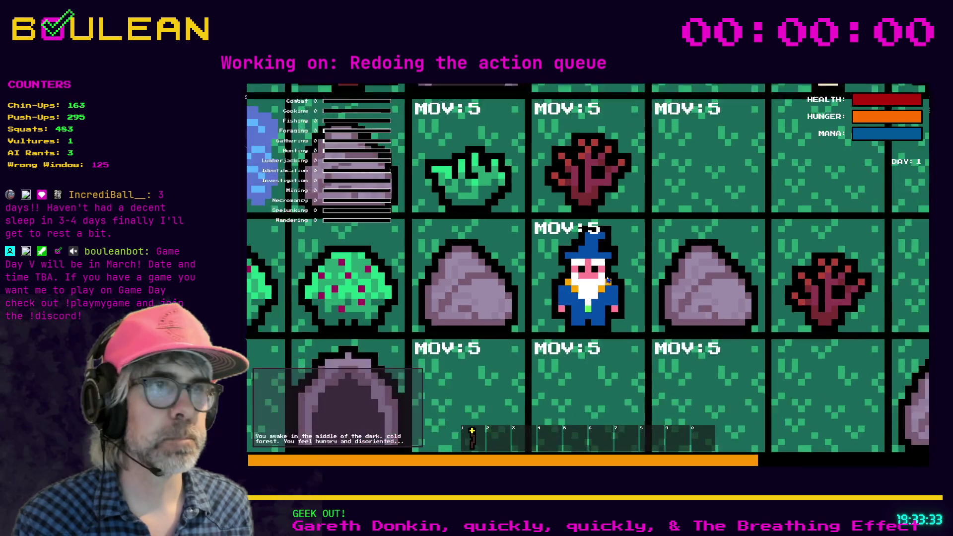
scroll(607, 280, "down", 1)
key("c")
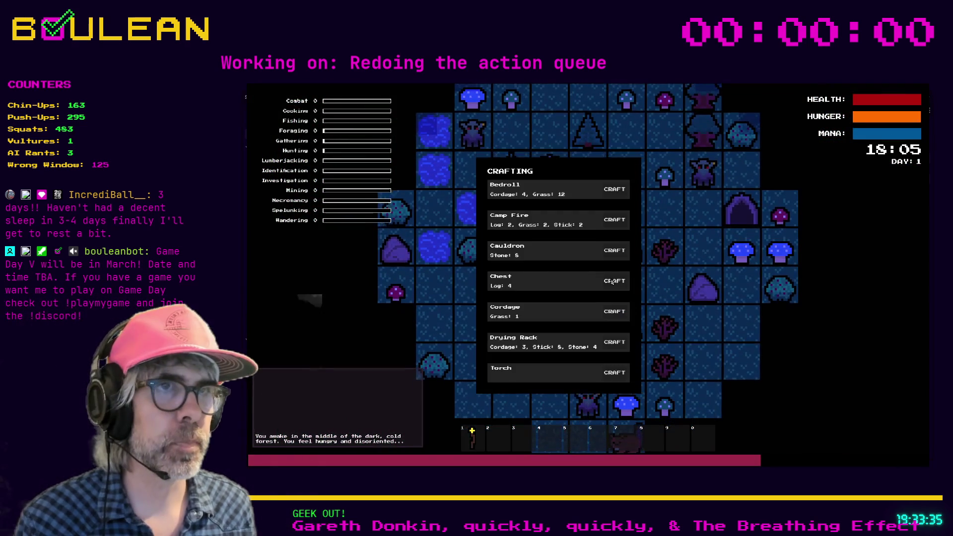
left_click(614, 219)
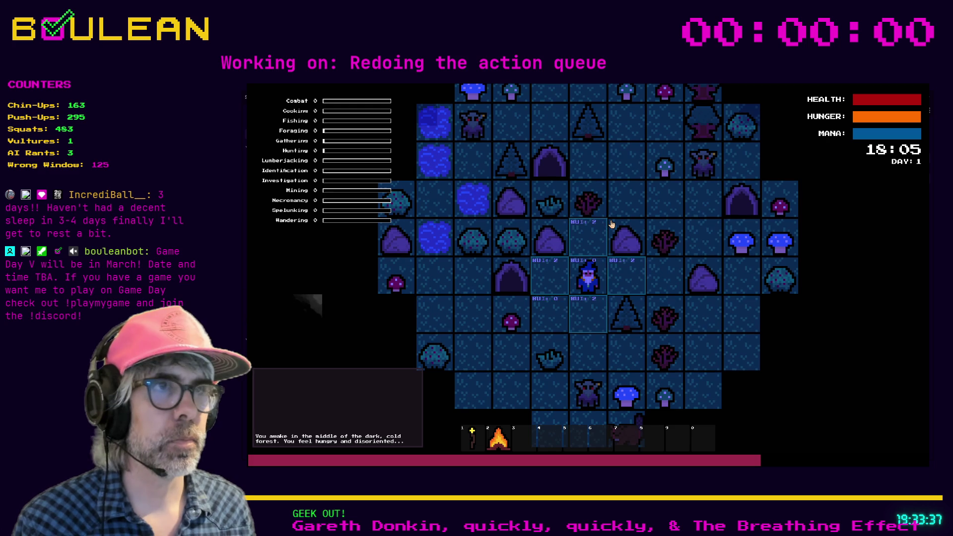
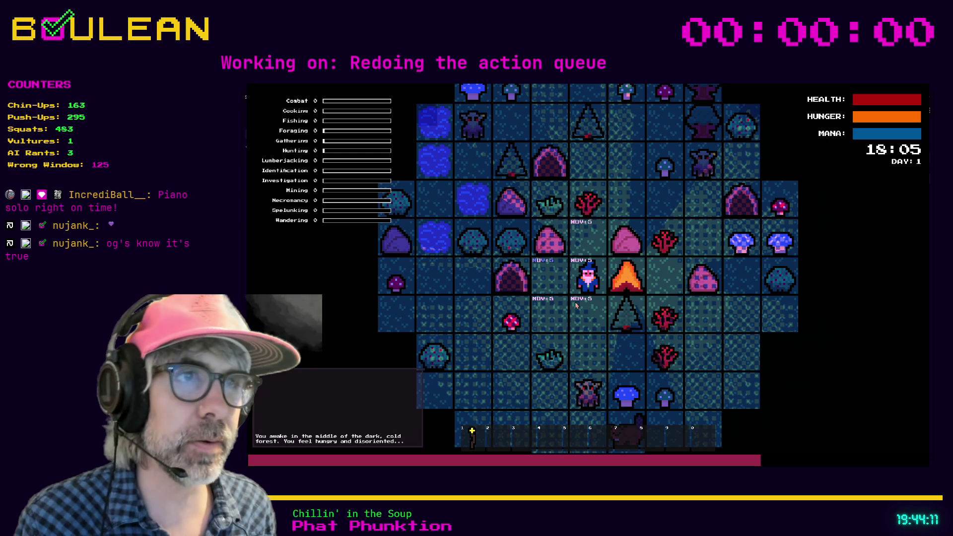
- Playtest: collect a pebble from the rock, move the wizard down, chop a tree for a log, then stop the game
key("Left")
key("Left")
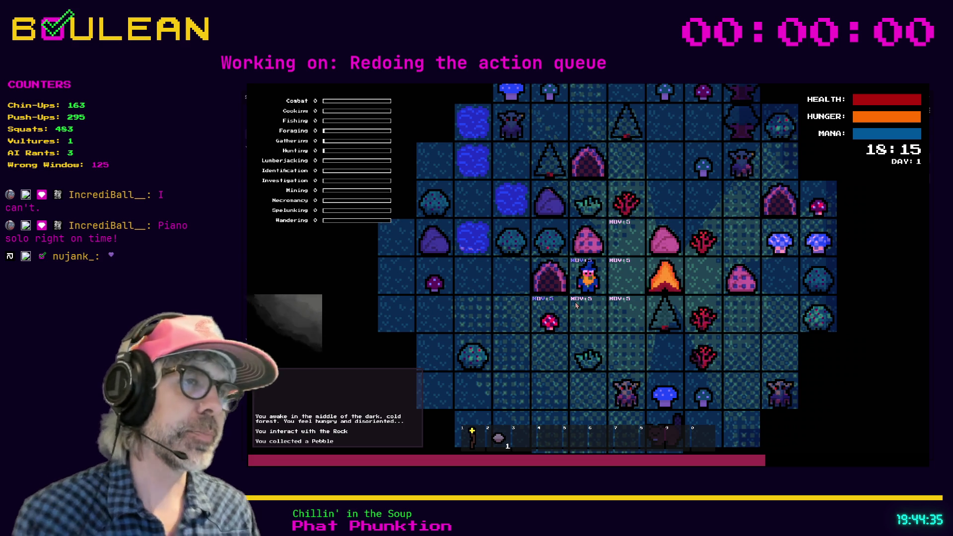
left_click(576, 305)
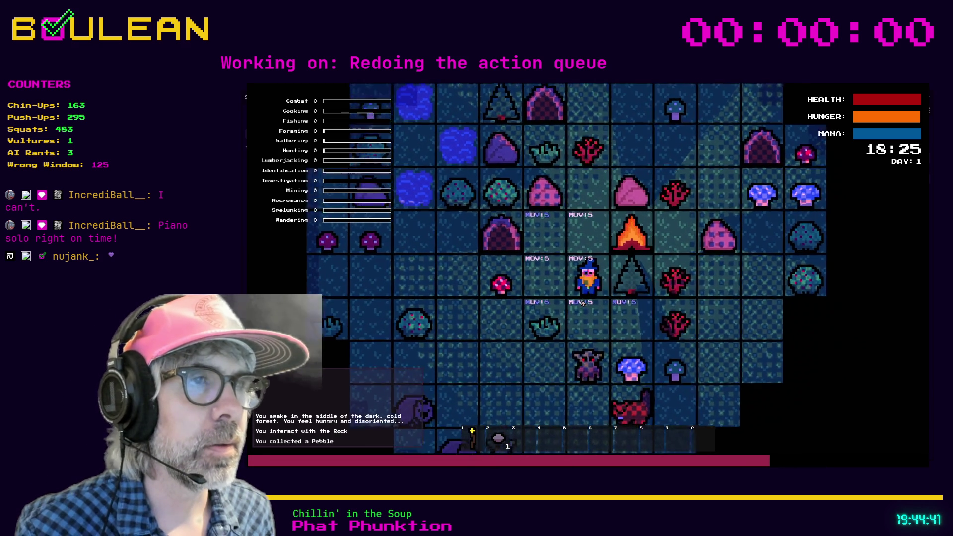
key("e")
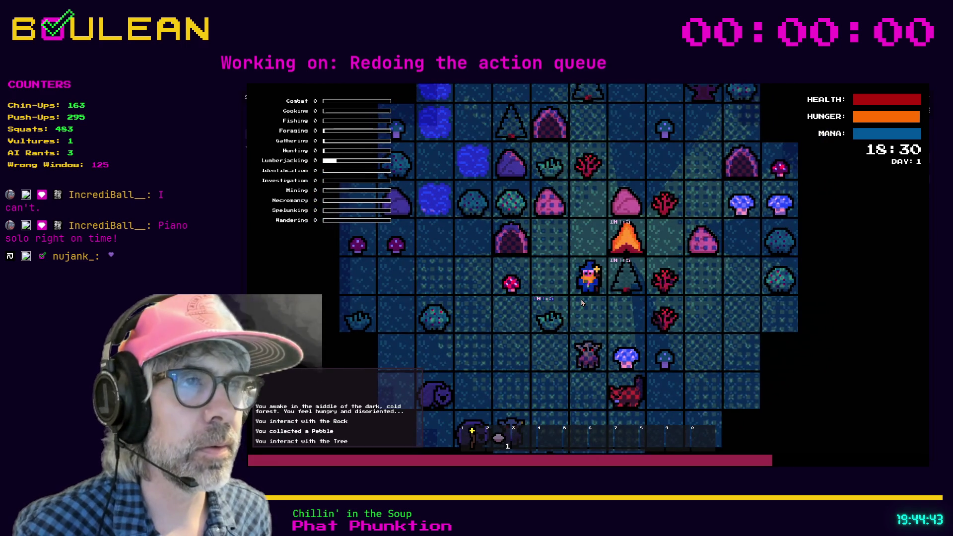
key("e")
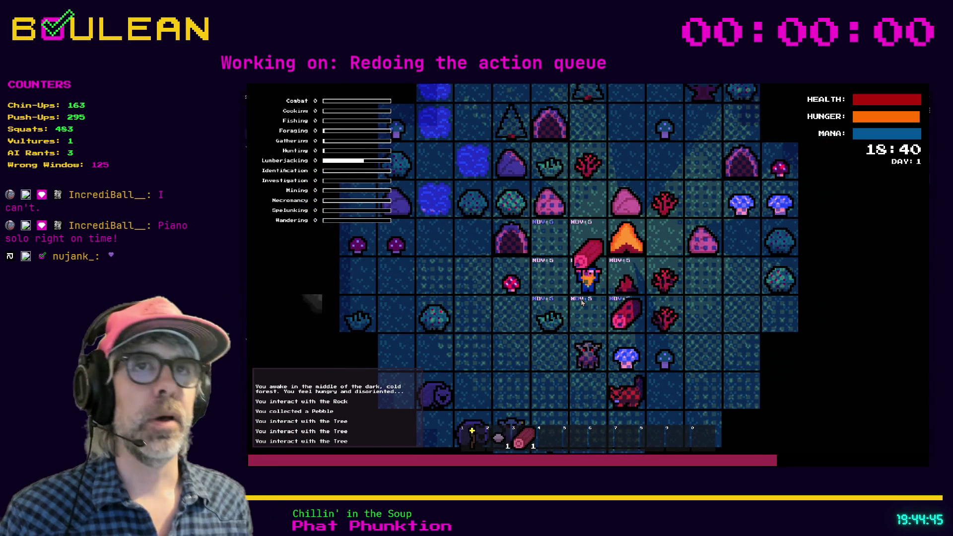
key("Escape")
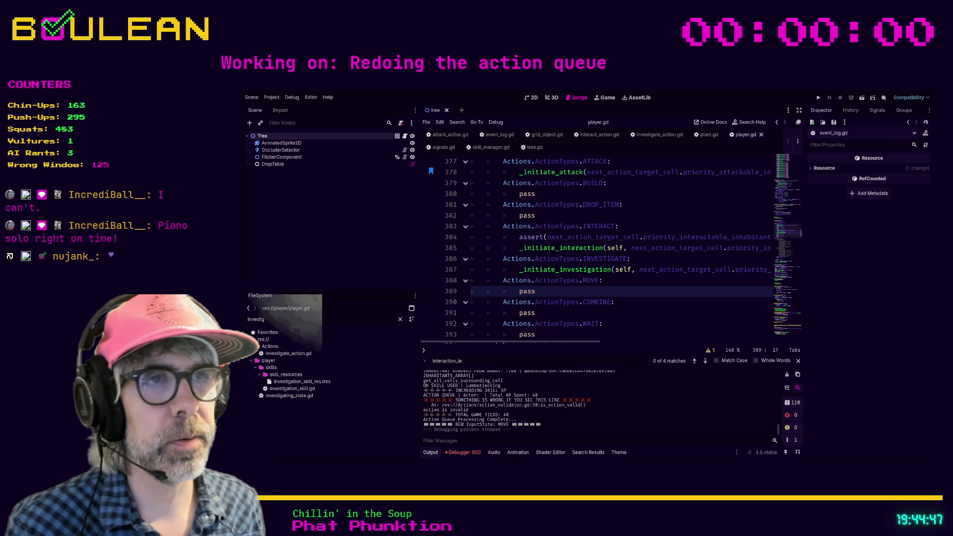
- Replace pass in player.gd's MOVE case with a call to _initiate_move(self, next_action...)
double_click(527, 291)
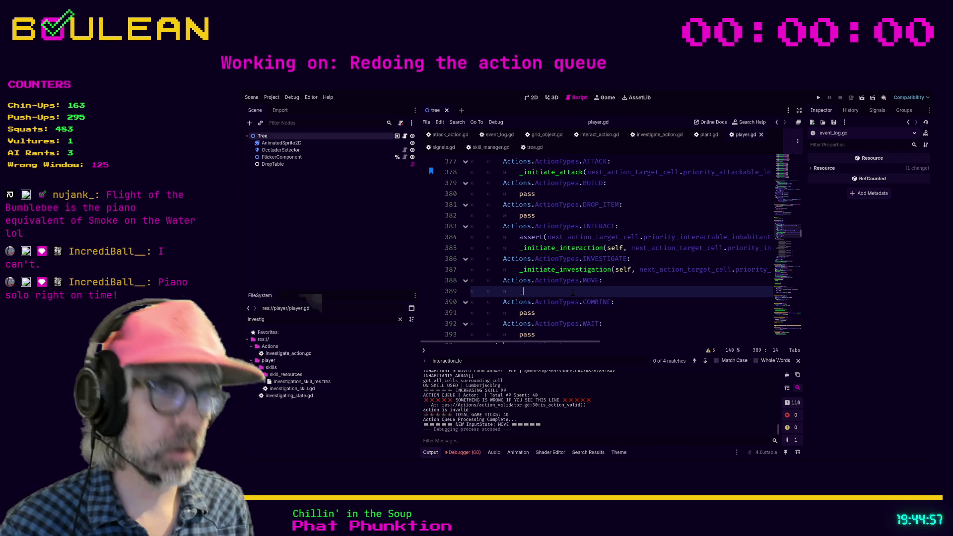
type("_initiate")
key("Escape")
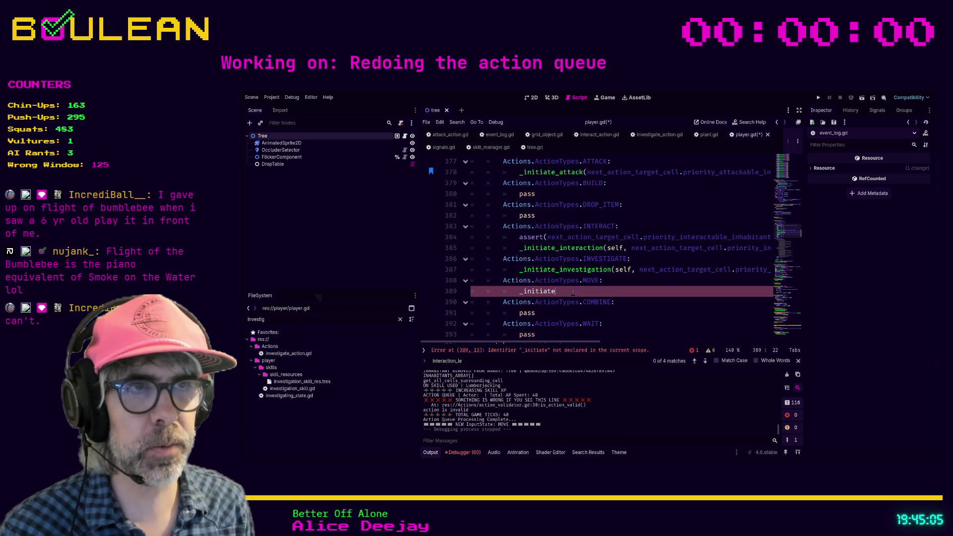
type("_")
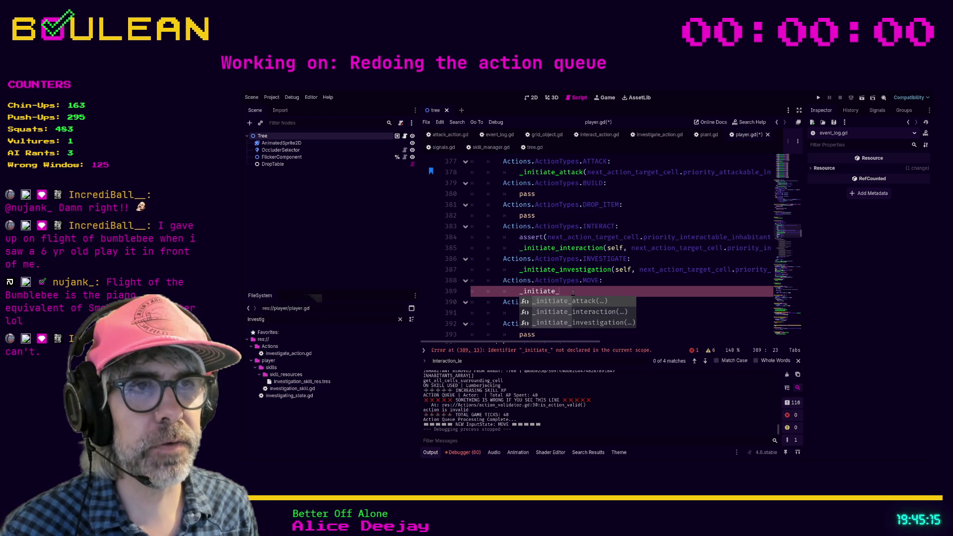
type("movemen")
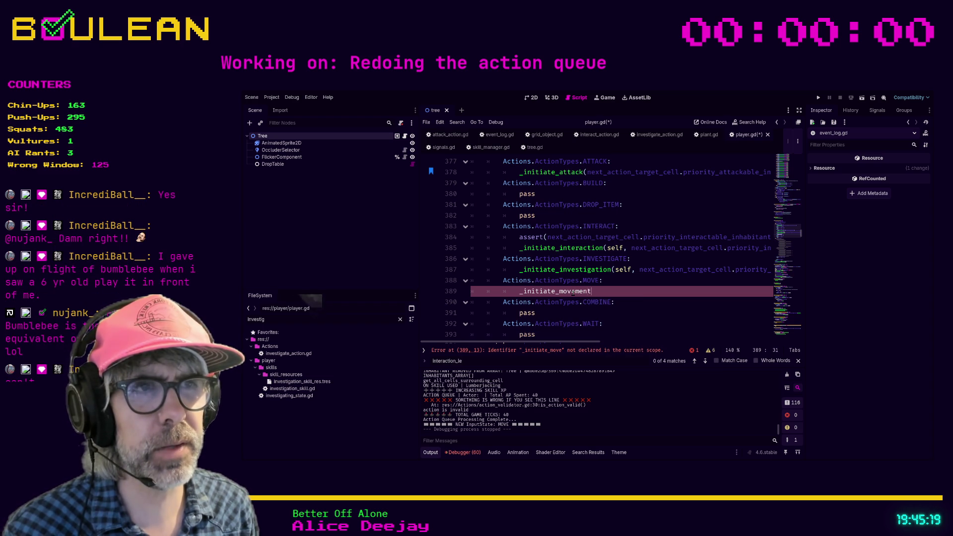
type("t")
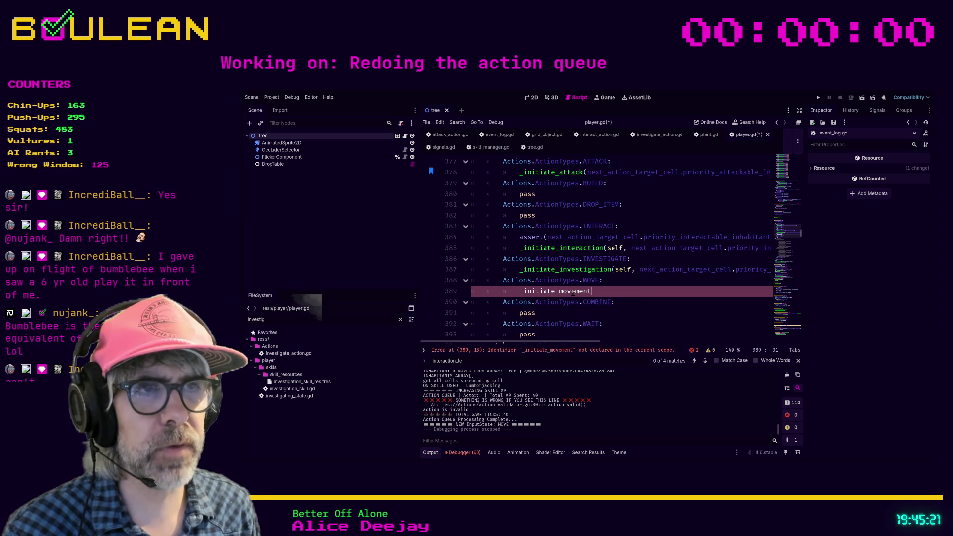
key("BackSpace")
key("BackSpace")
type("(self, ")
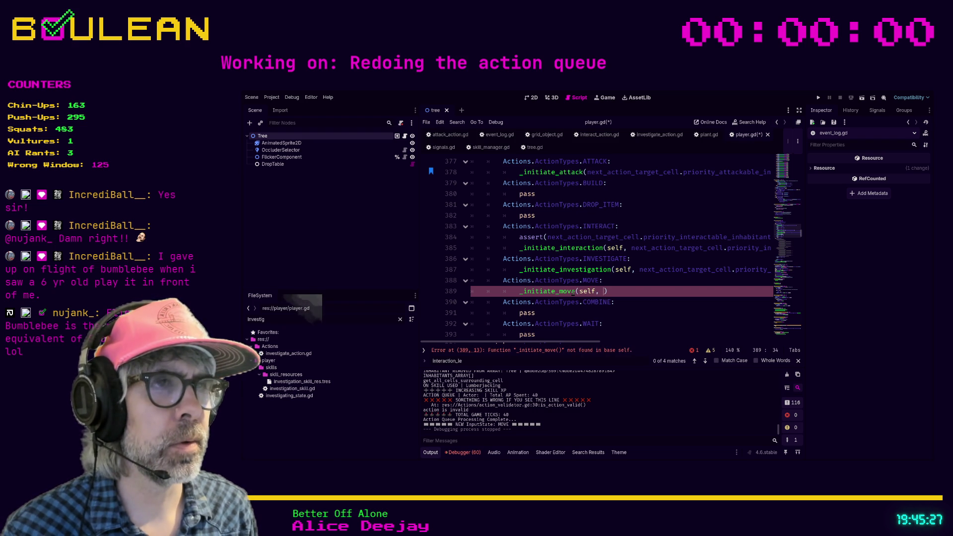
type("n")
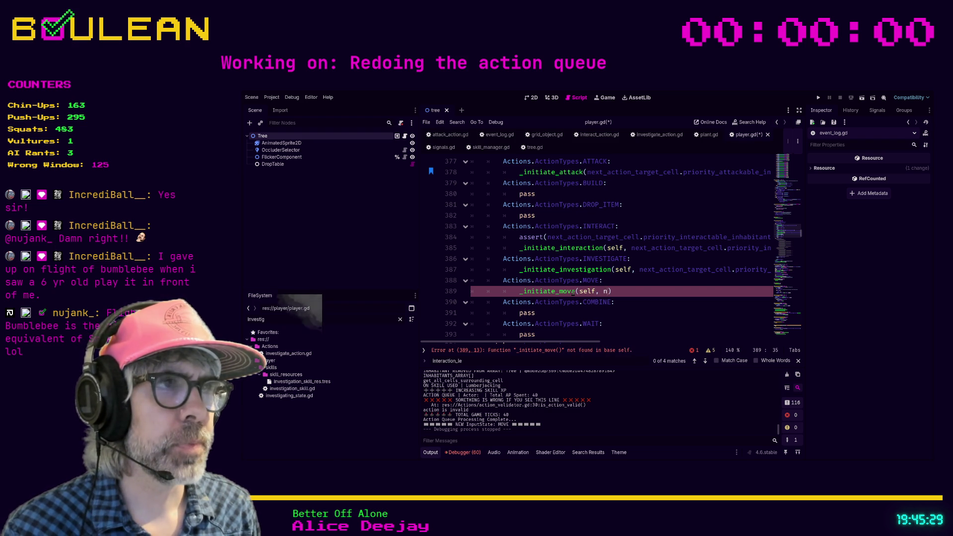
type("ext")
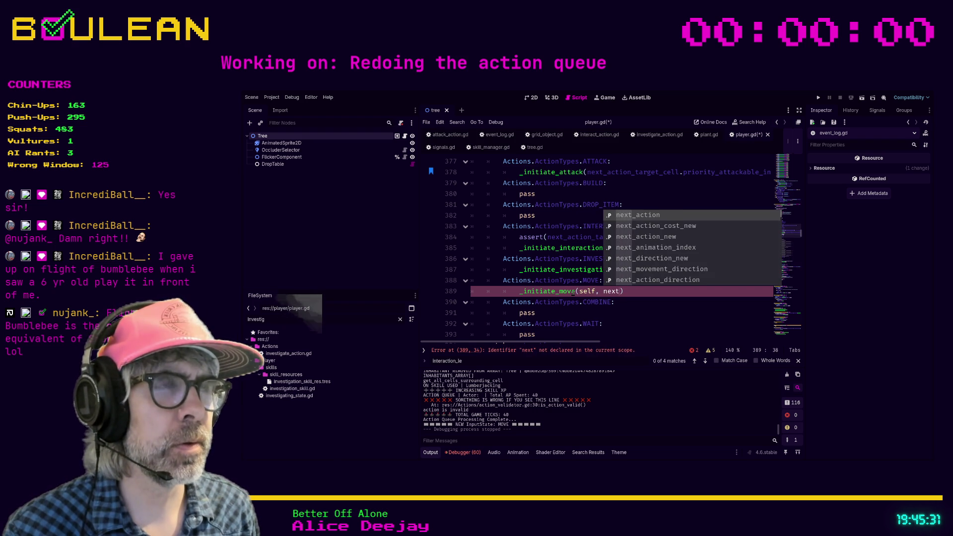
key("Return")
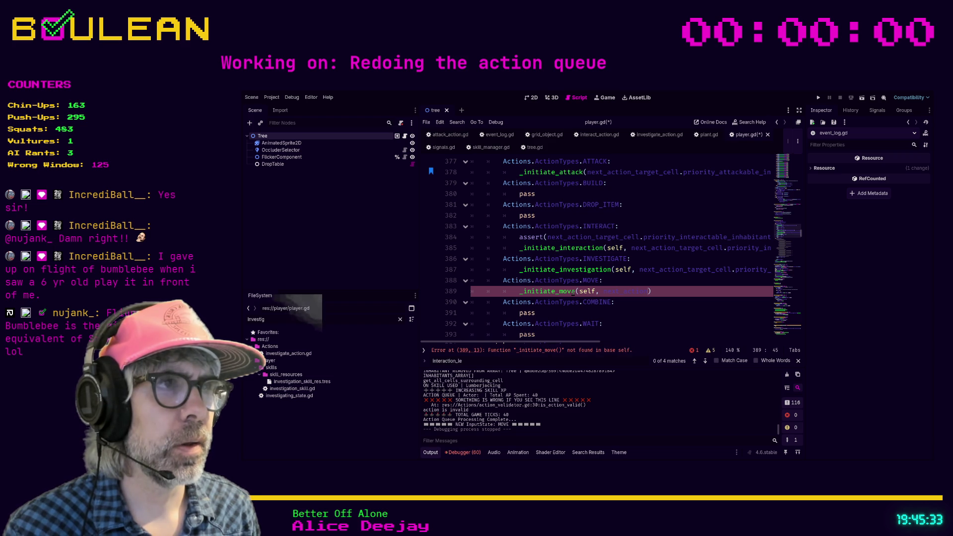
- Complete the second argument as next_action_target_cell, then jump to character.gd's initiate functions
key("BackSpace")
key("BackSpace")
key("BackSpace")
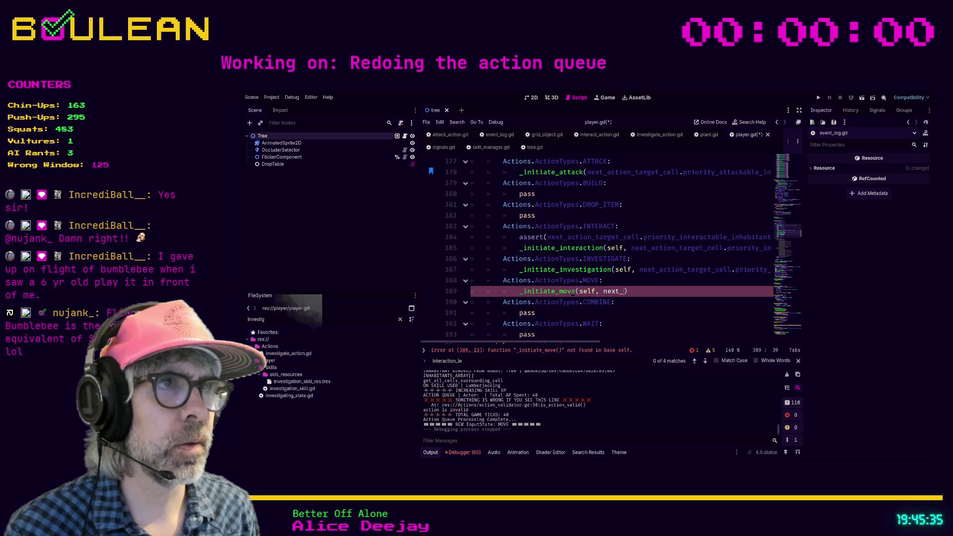
scroll(566, 240, "up", 1)
scroll(566, 240, "up", 2)
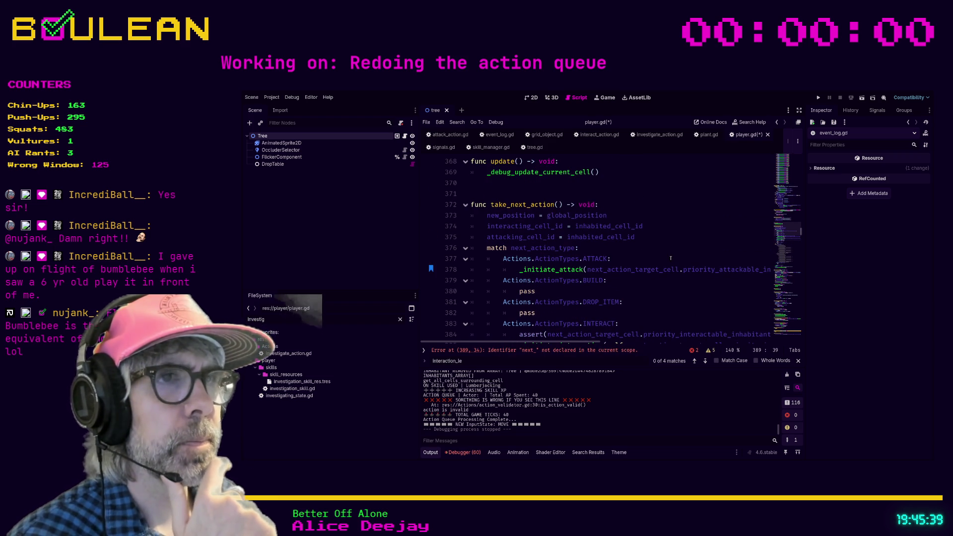
scroll(670, 258, "down", 4)
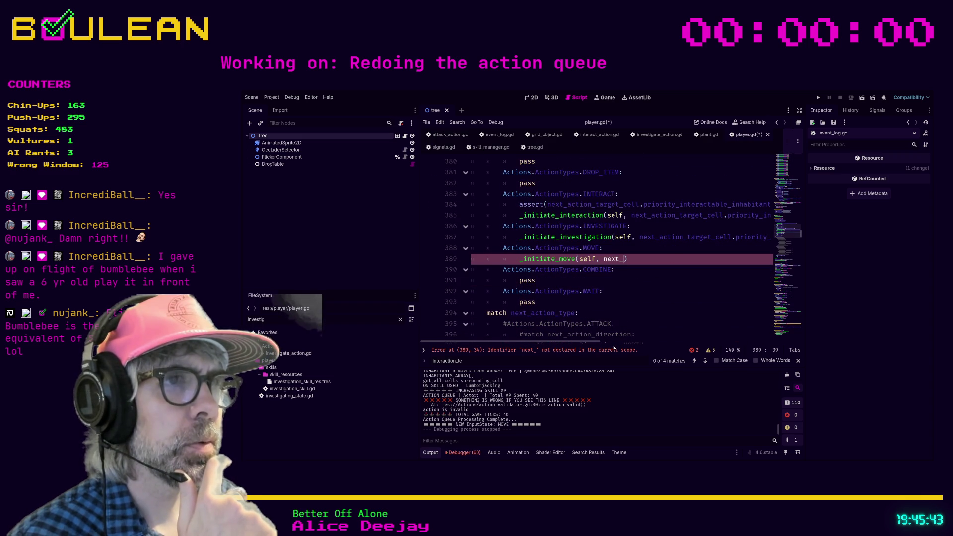
scroll(604, 338, "right", 3)
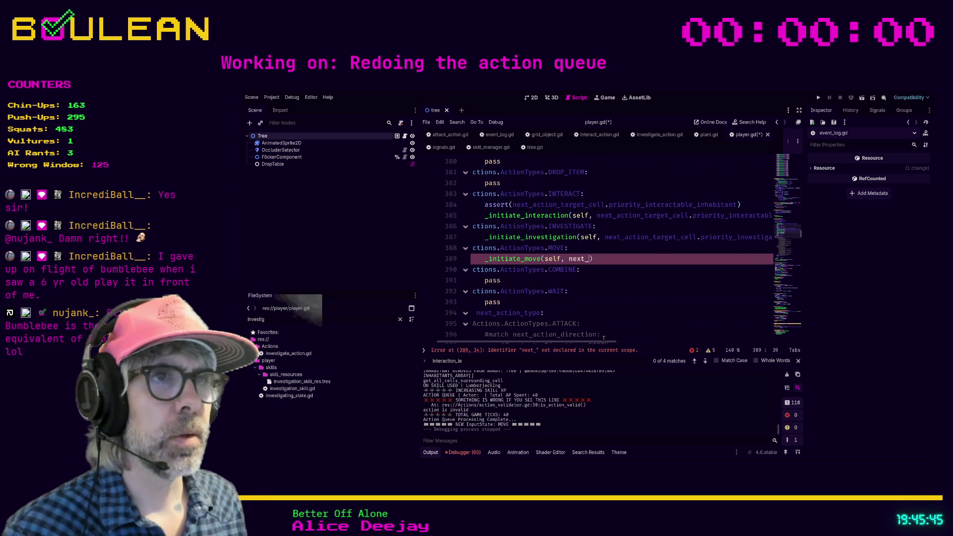
type("action_tar")
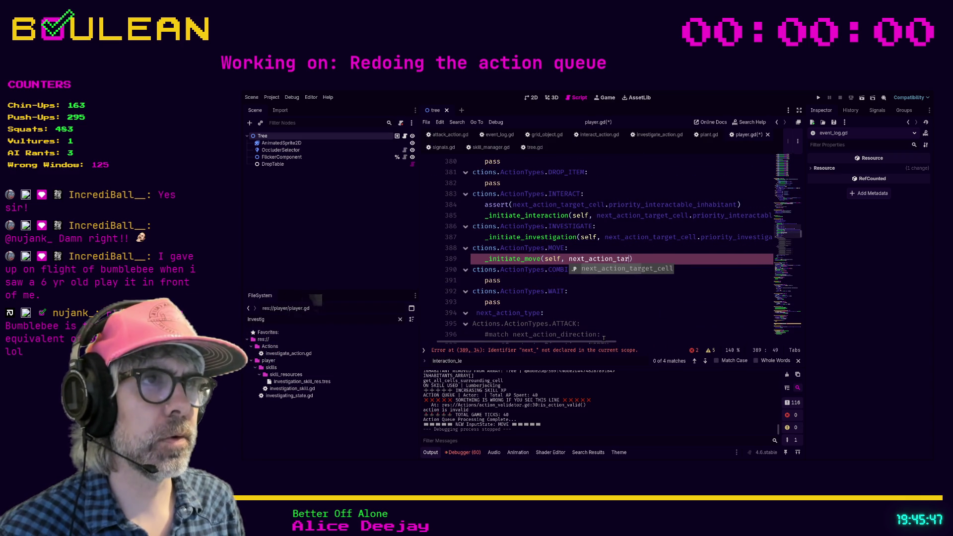
key("Return")
scroll(587, 341, "left", 2)
scroll(587, 341, "left", 2)
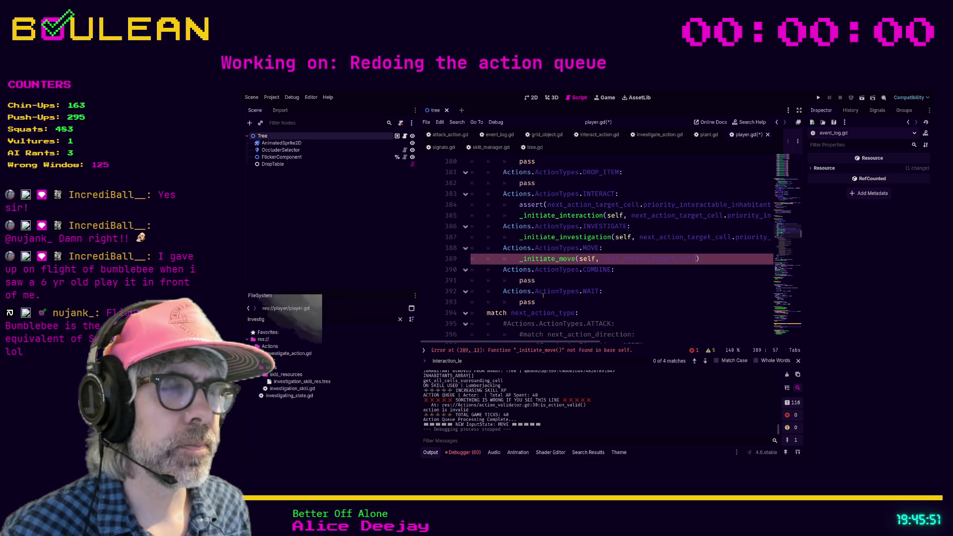
left_click(565, 238, "ctrl")
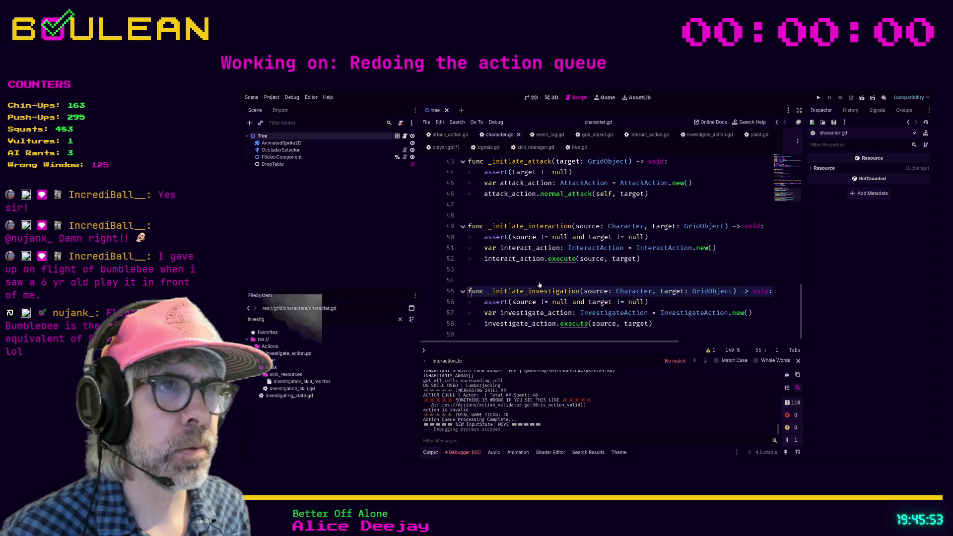
- Add func _initiate_move(source: Character, target: Cell) -> void: containing assert(source != null and target != null)
left_click(516, 335)
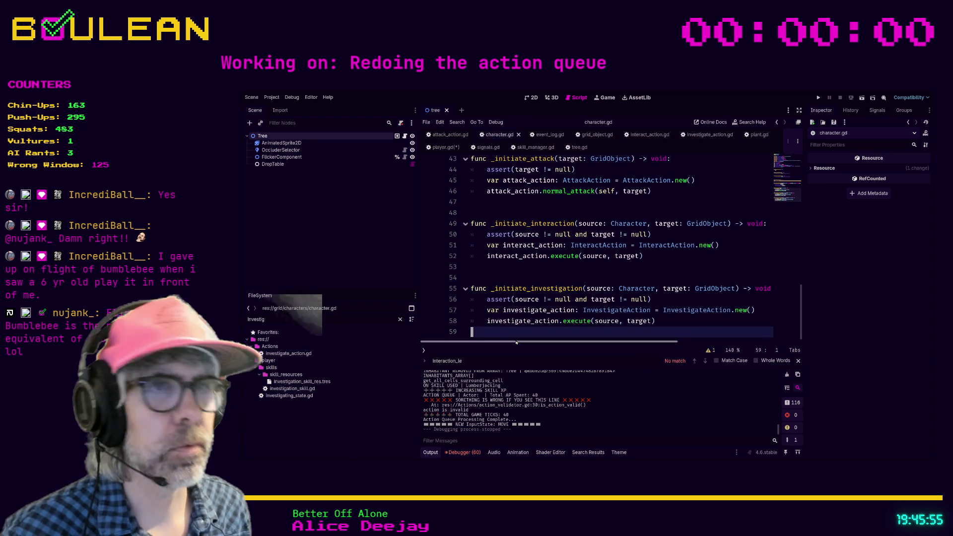
key("Return")
key("Return")
type("func _initiate")
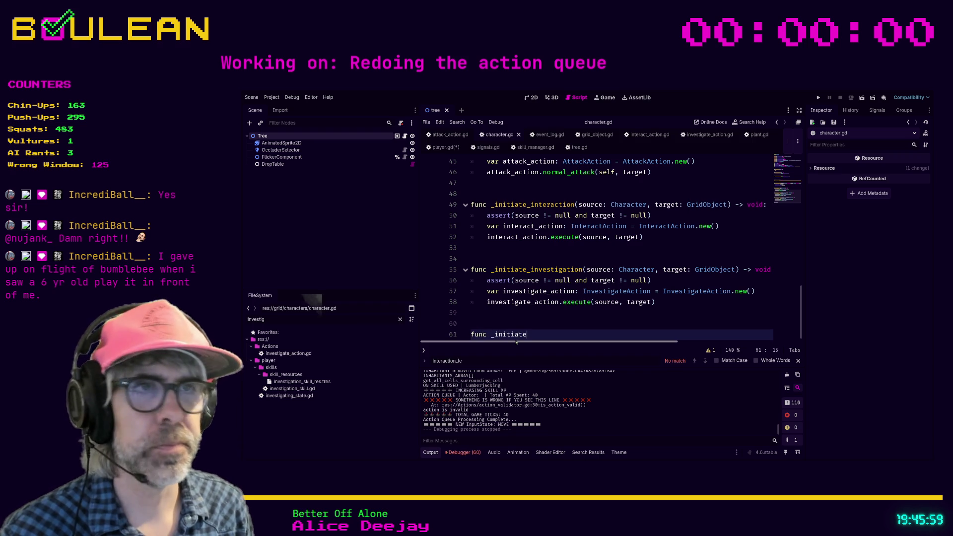
type("_move(source: Character, ")
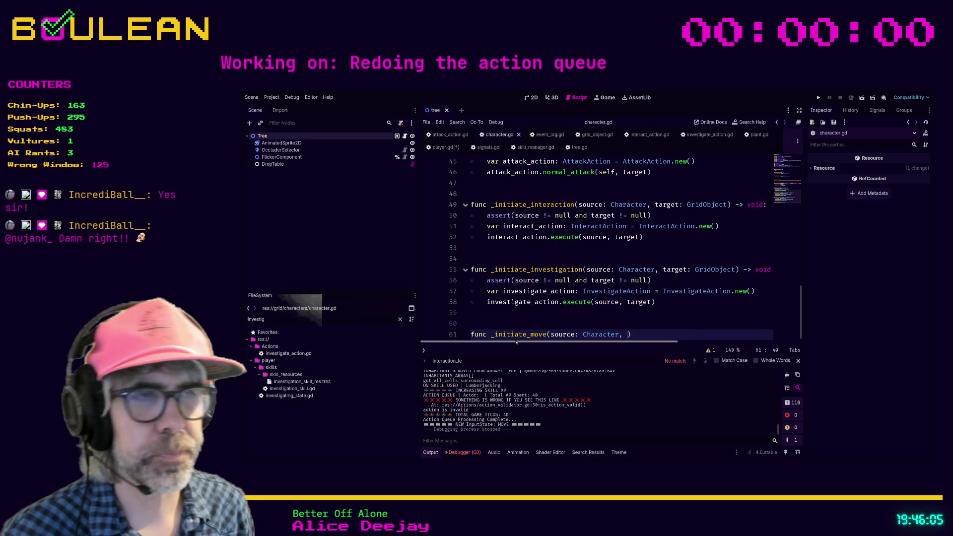
type("target: Cell")
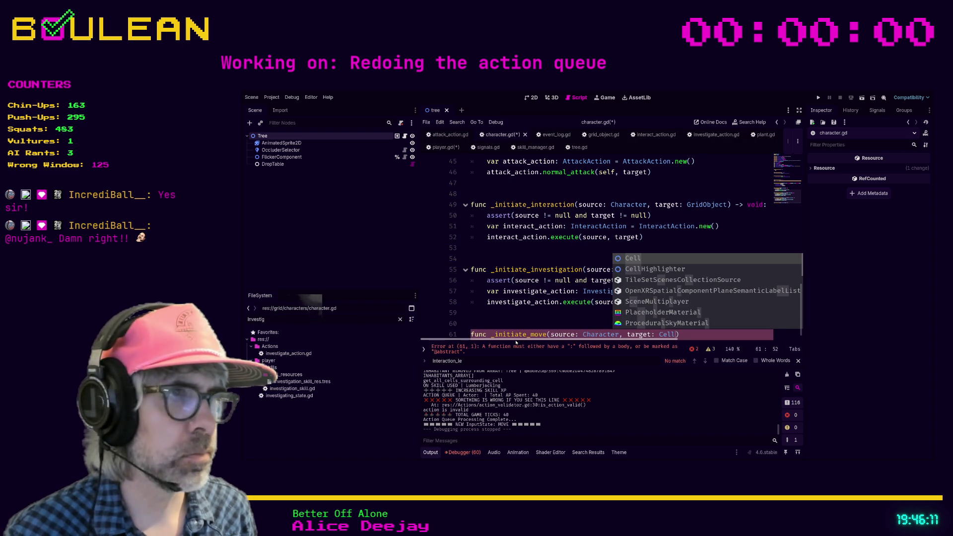
type(") ")
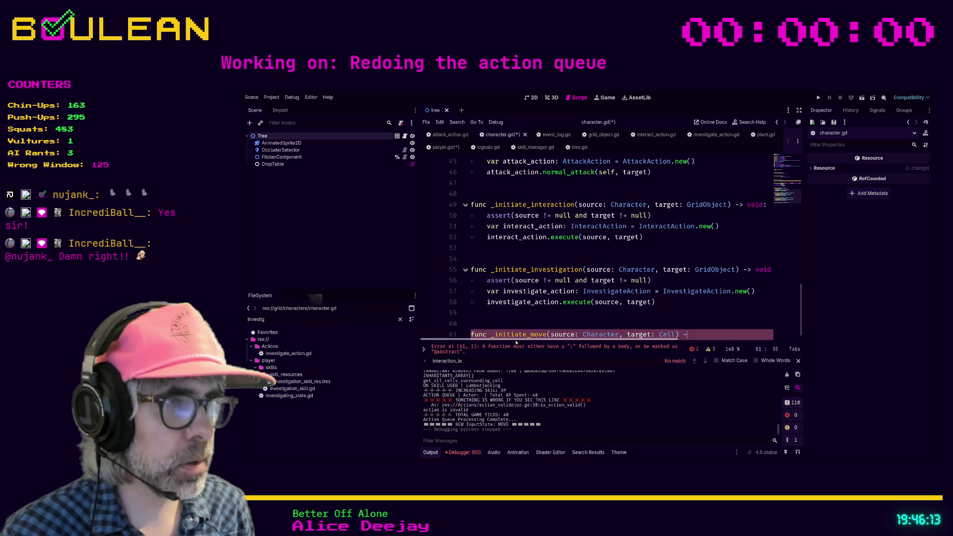
type("-")
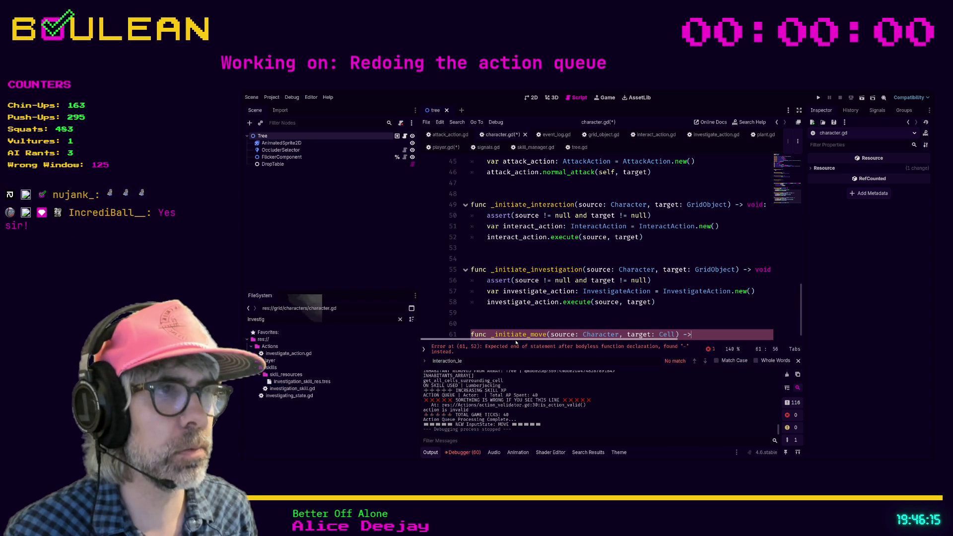
type("> void")
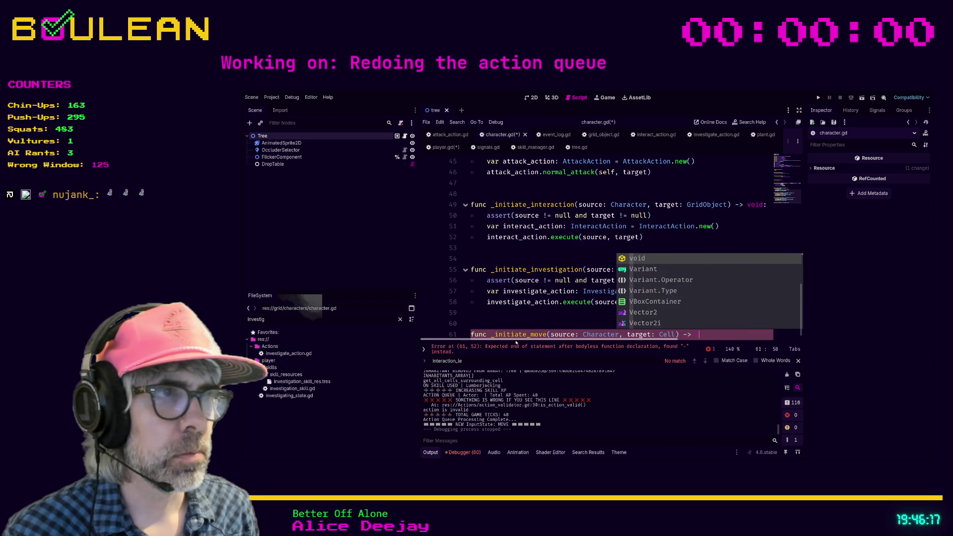
key("Escape")
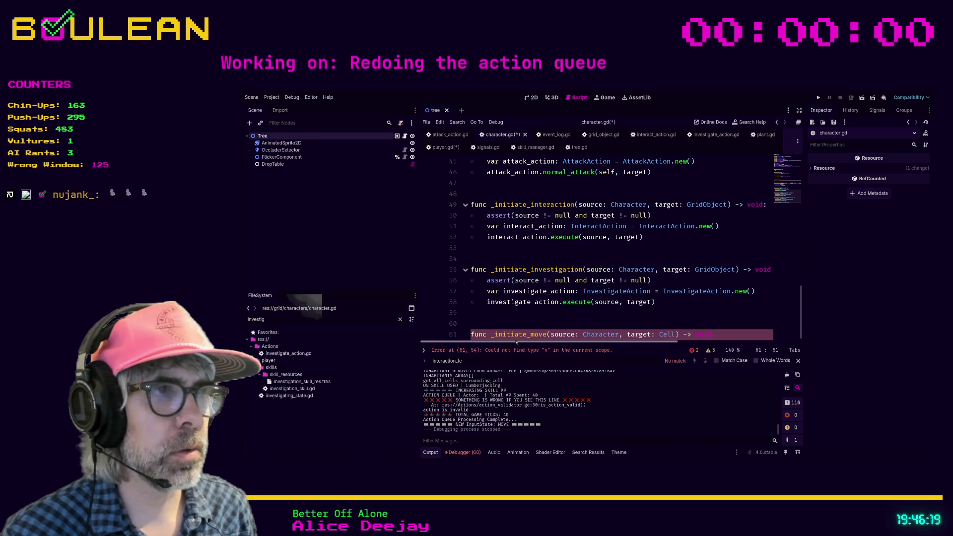
type(":")
key("Return")
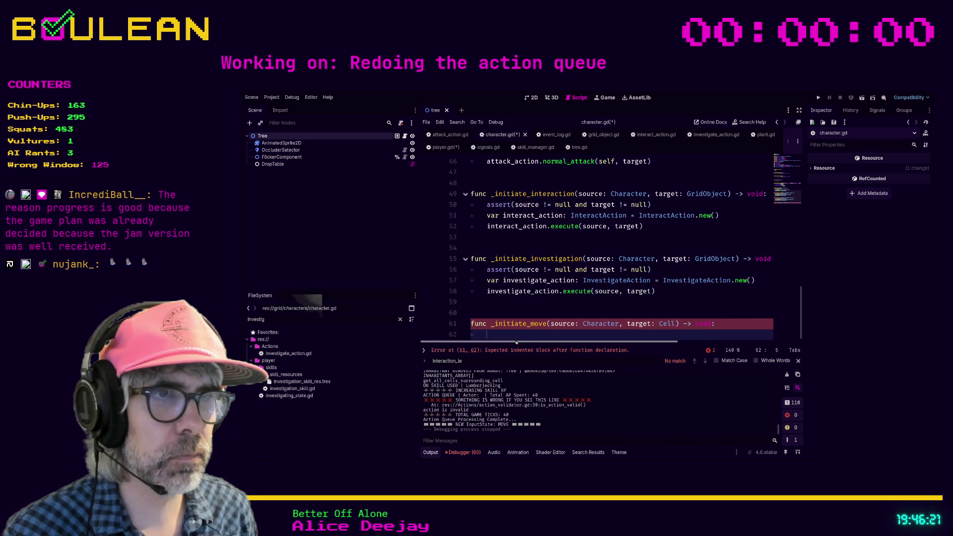
type("asser")
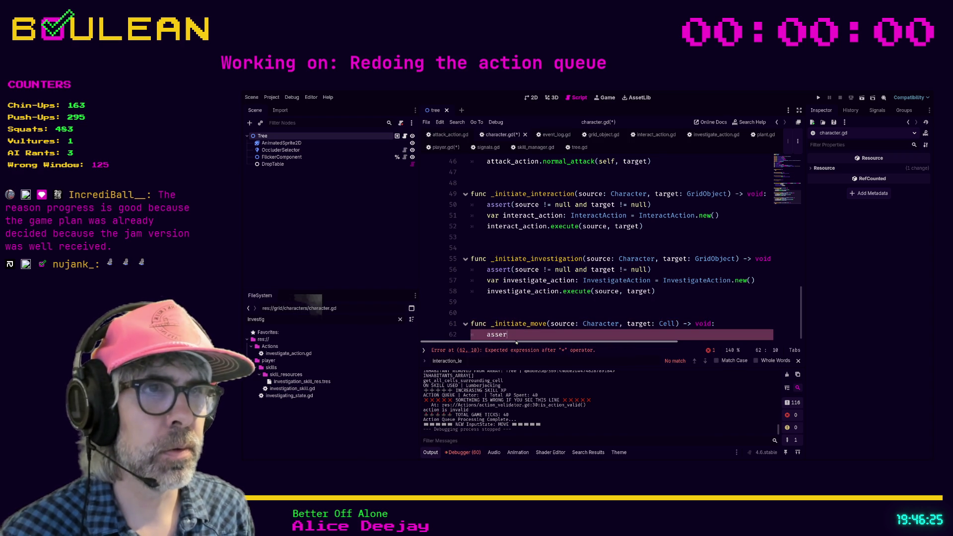
type("t")
type("(source != ")
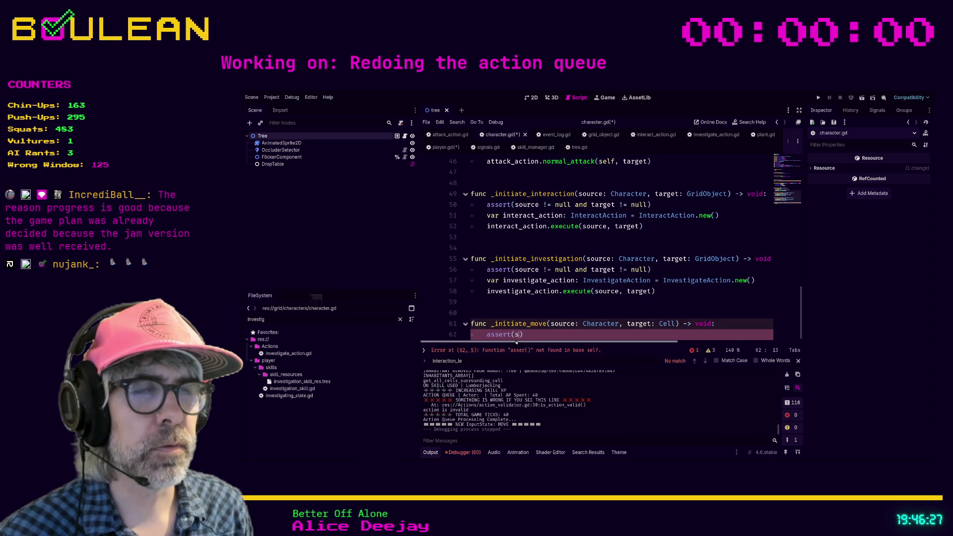
type("null an")
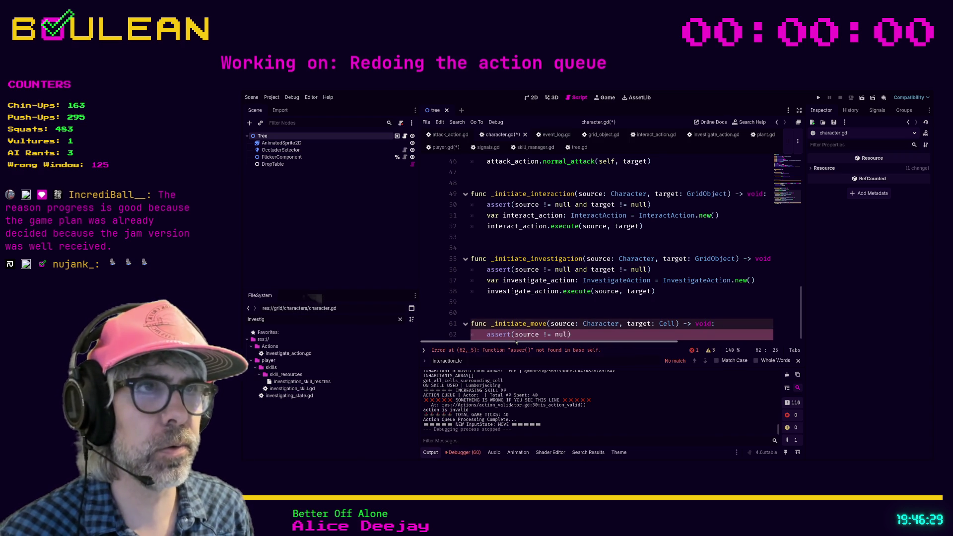
type("d target != n")
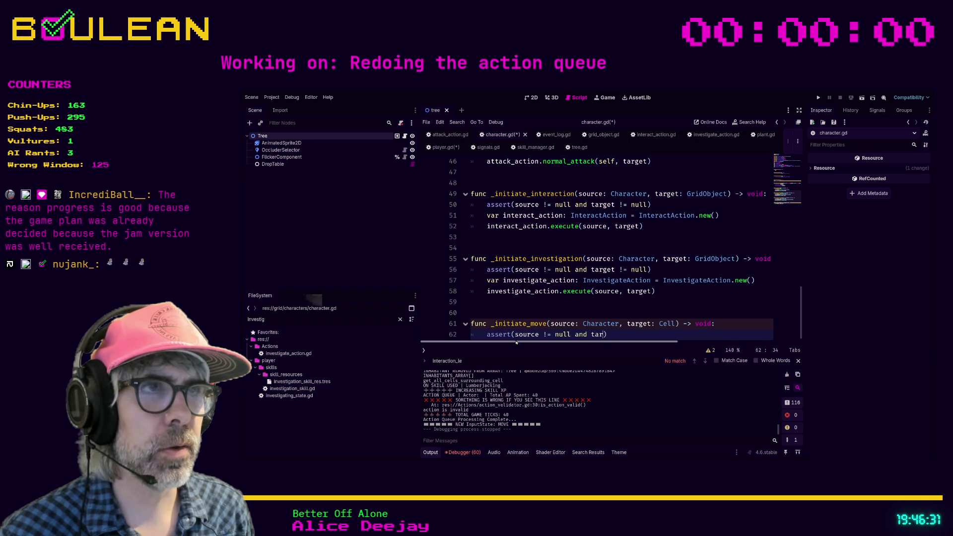
type("ull)")
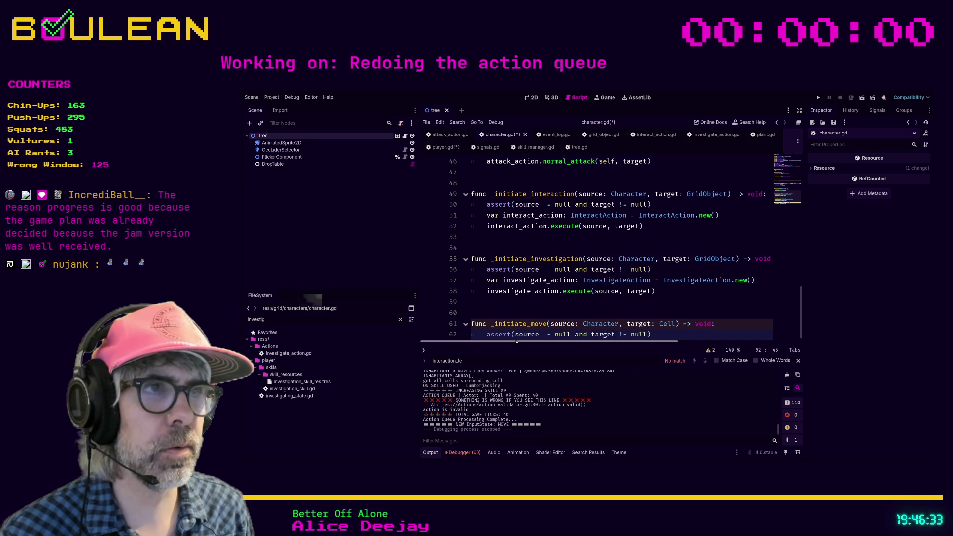
key("Return")
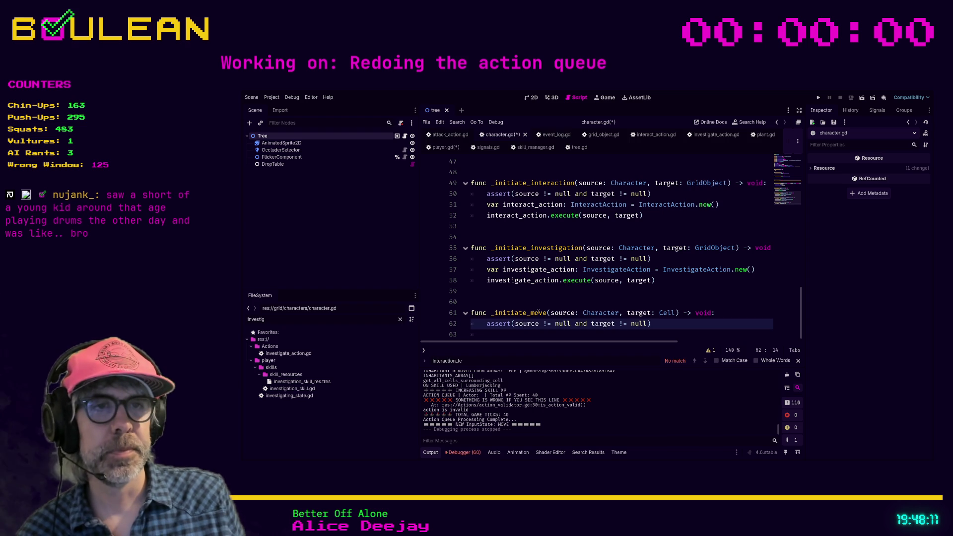
- Clear the old Interaction_le search term and add an empty line 63 below the assert in _initiate_move
scroll(530, 328, "down", 1)
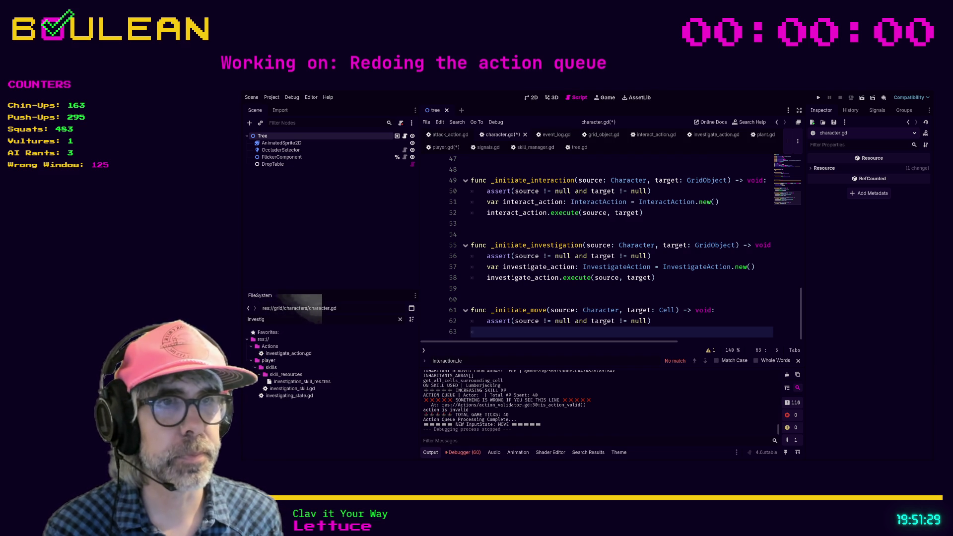
scroll(618, 300, "up", 1)
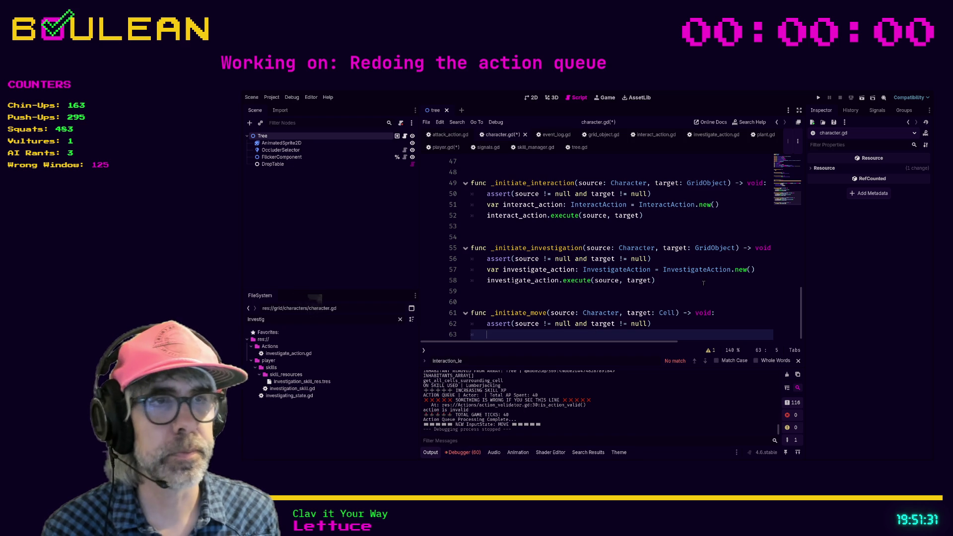
scroll(665, 318, "down", 1)
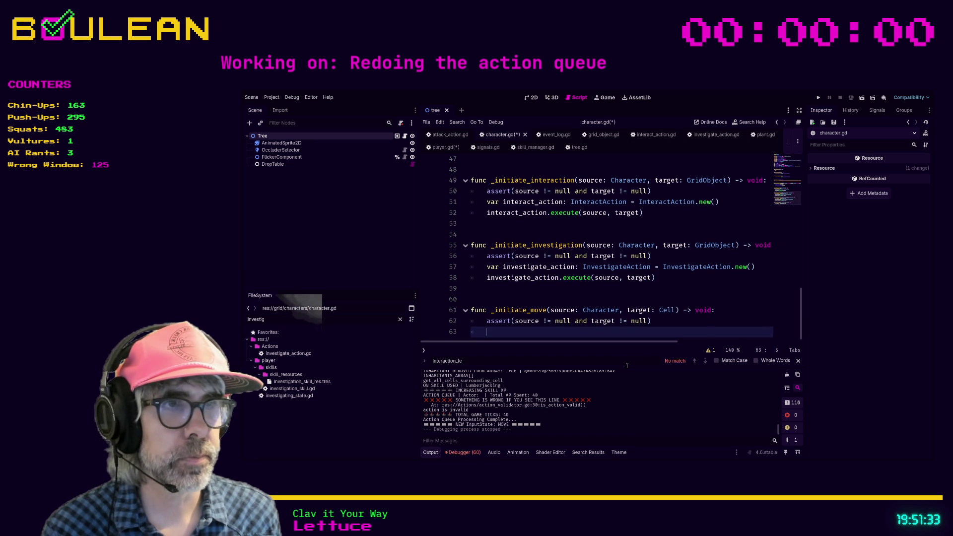
key("ctrl+a")
key("BackSpace")
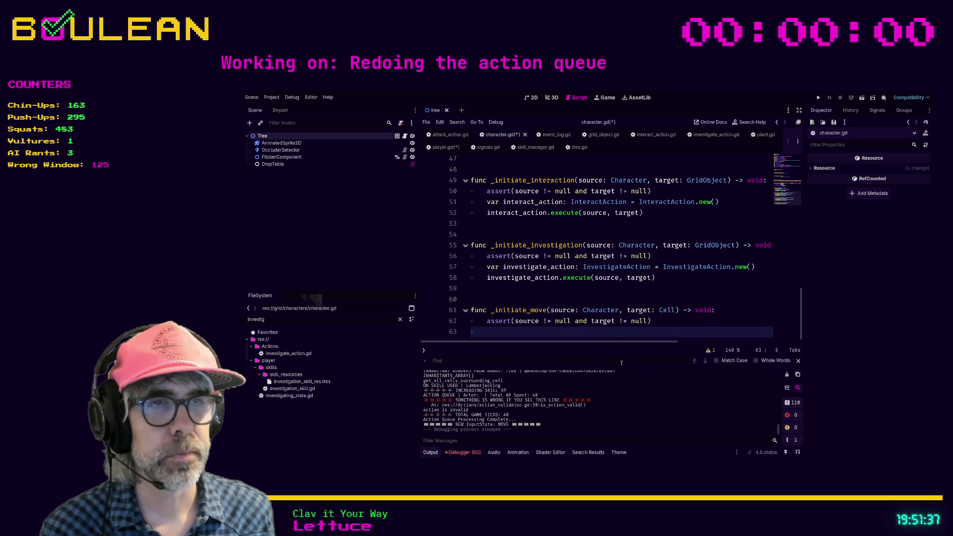
left_click(627, 331)
key("Return")
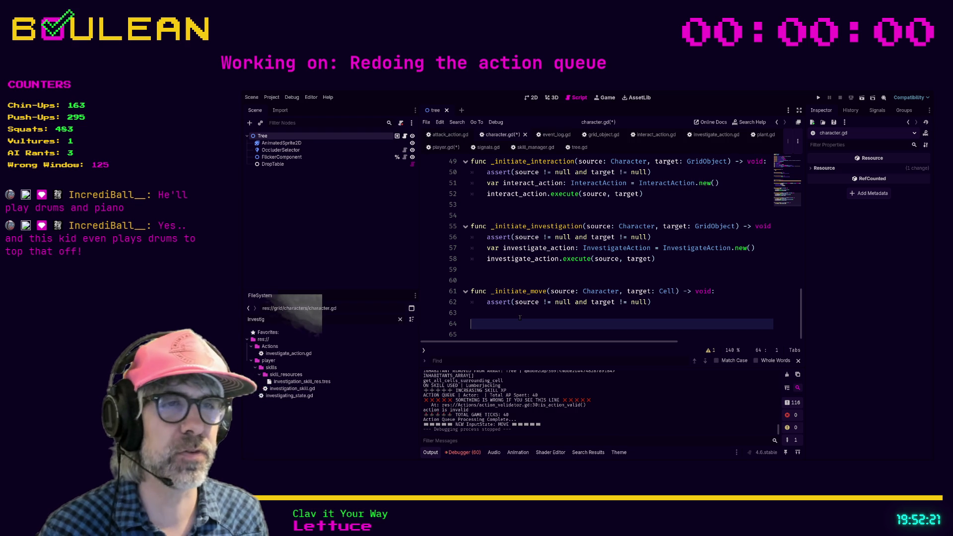
left_click(481, 316)
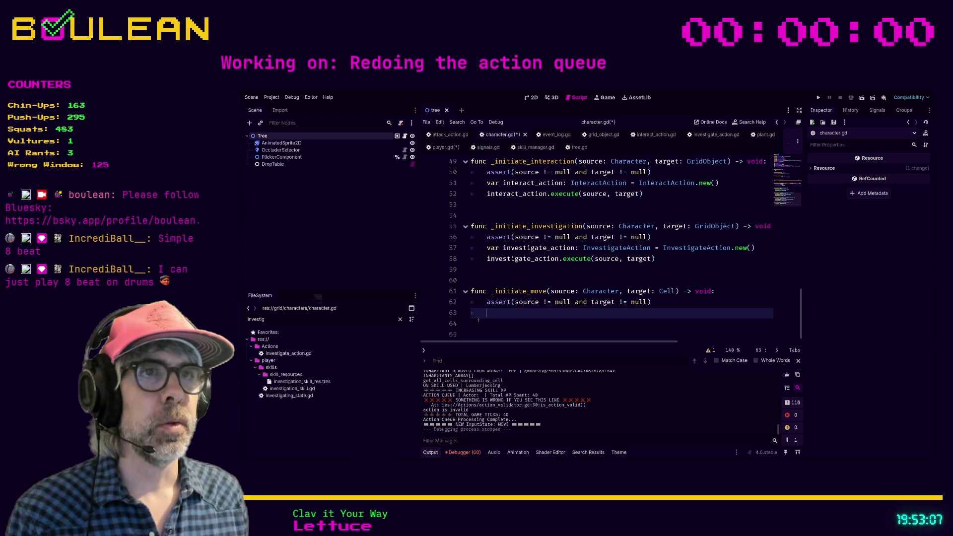
- Start a var move_action: Move declaration and filter FileSystem by 'move' to reach the Actions folder
type("var move_action: ")
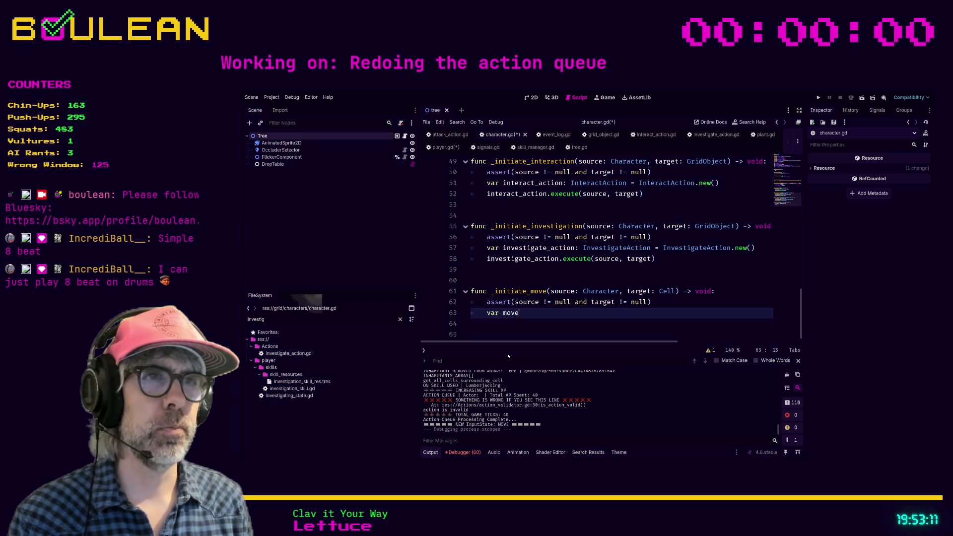
type("Move")
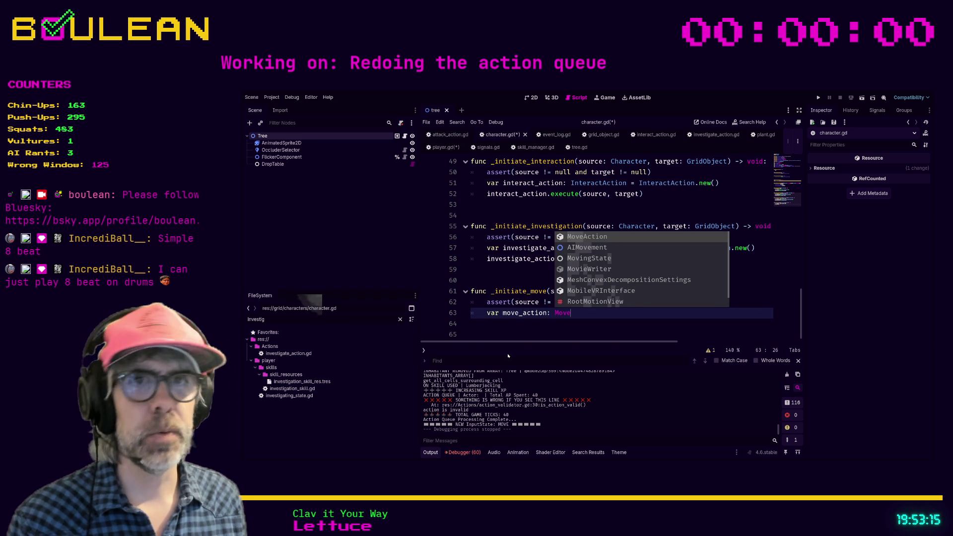
left_click(399, 320)
type("move")
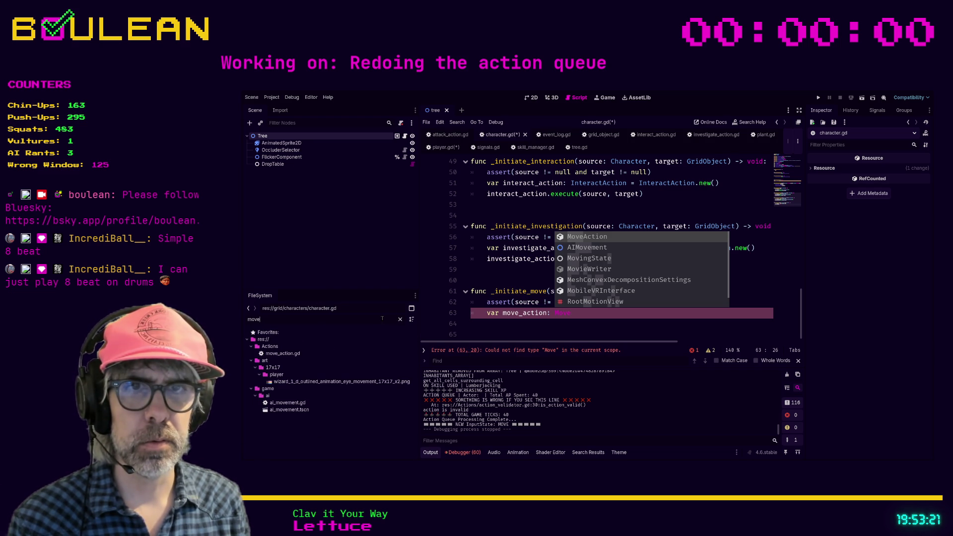
left_click(382, 346)
- Clear the filter to list the Actions scripts, then loosen the filter to 'a'
left_click(397, 319)
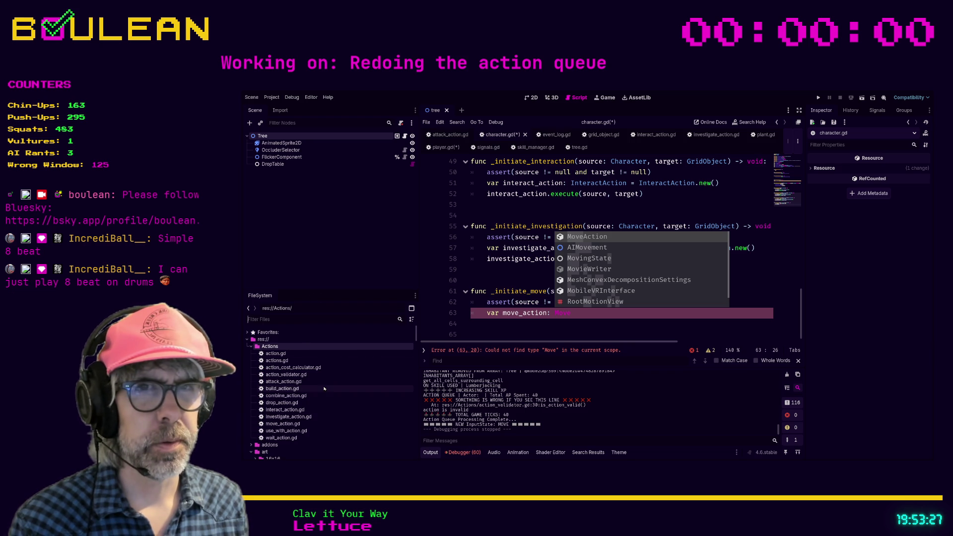
scroll(324, 388, "down", 2)
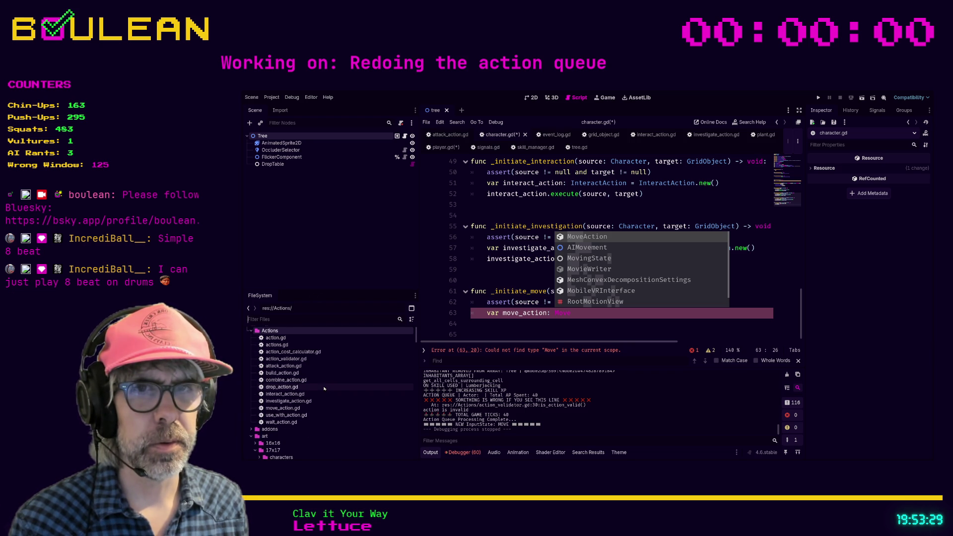
scroll(324, 389, "up", 2)
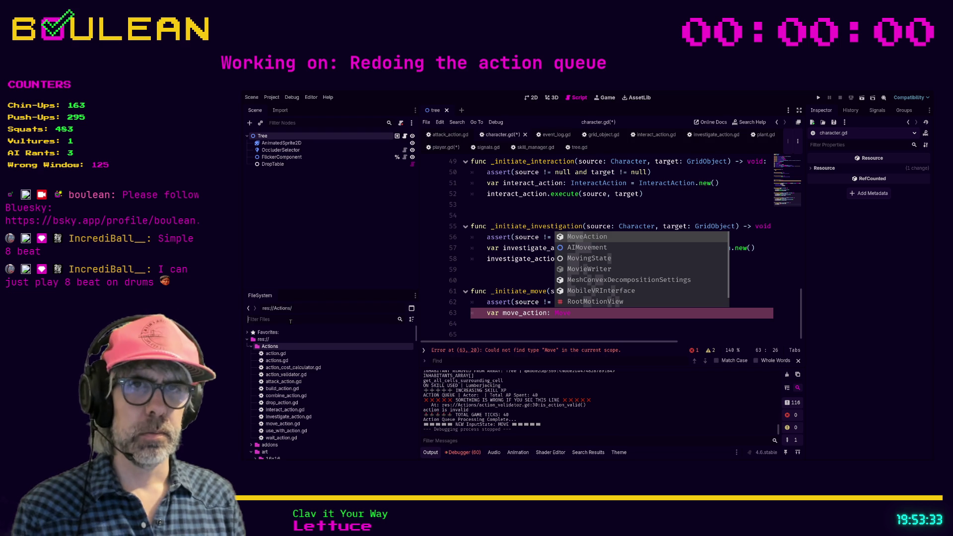
type("at")
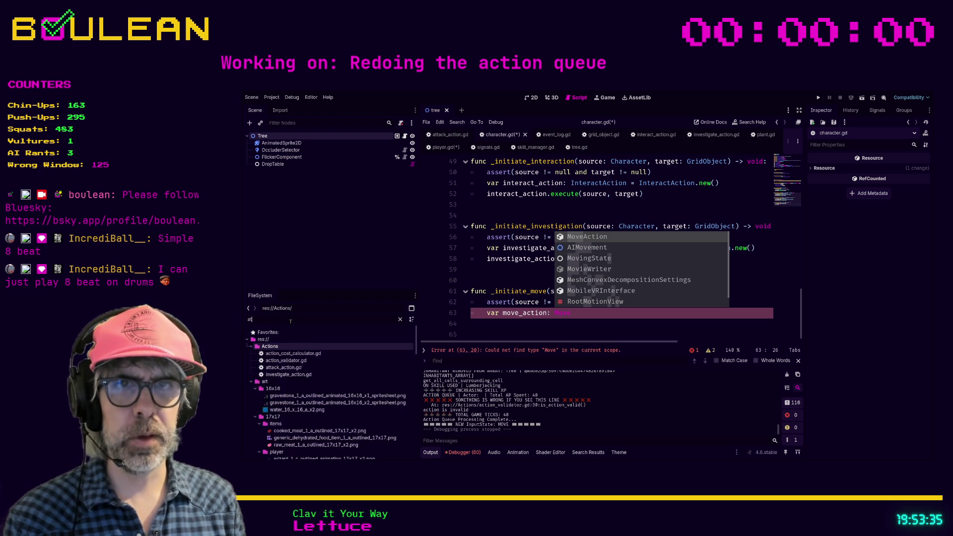
key("BackSpace")
- Review move_action.gd and attack_action.gd, then return to player.gd's _initiate_move call
double_click(283, 430)
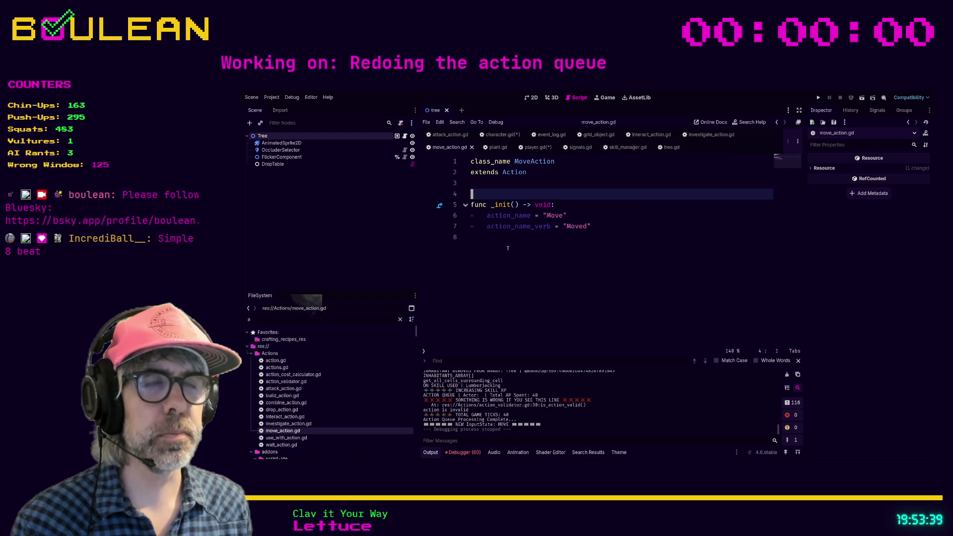
double_click(283, 388)
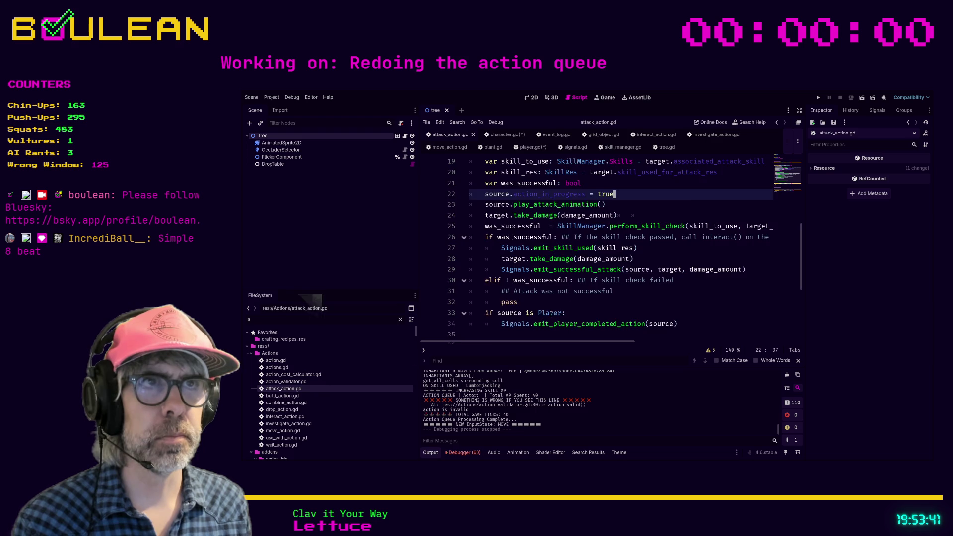
scroll(518, 298, "up", 6)
scroll(518, 298, "down", 1)
scroll(517, 297, "up", 1)
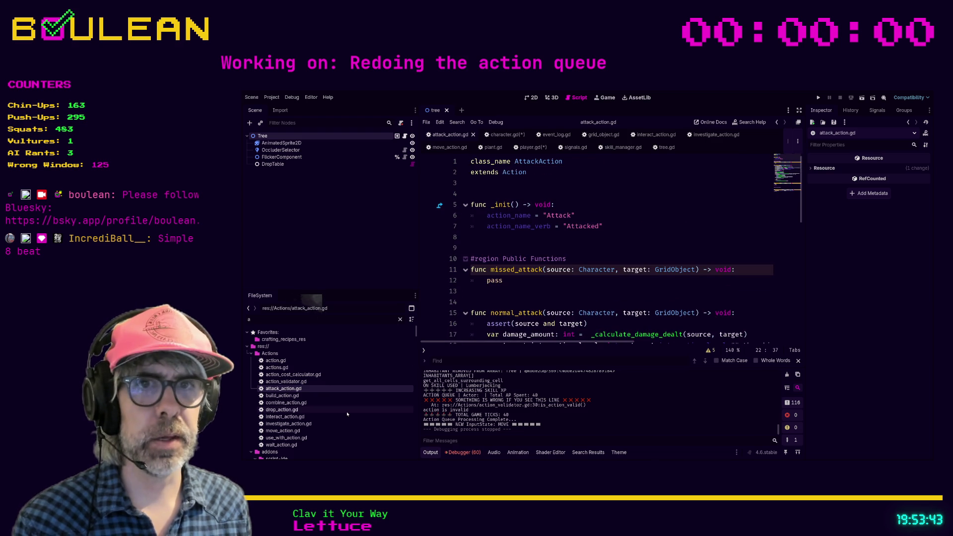
left_click(282, 431)
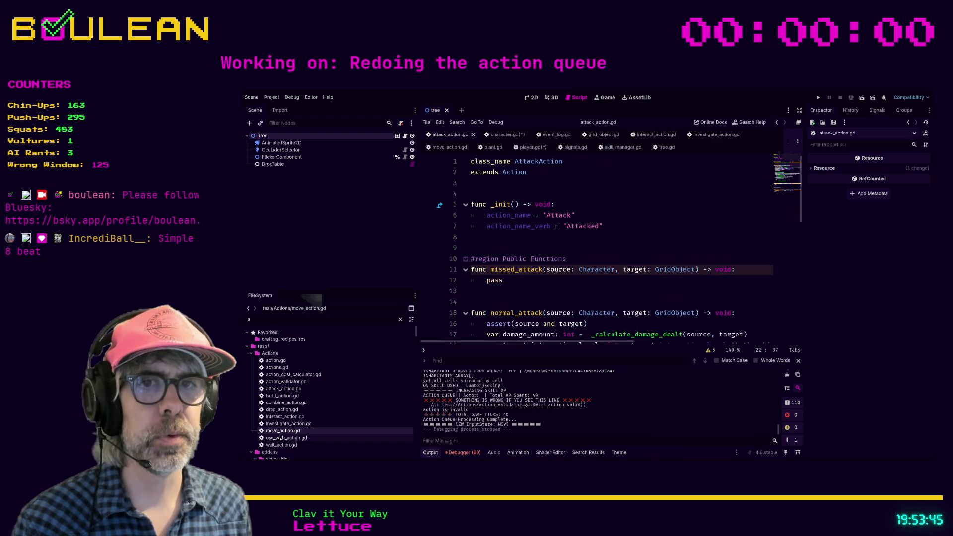
double_click(282, 431)
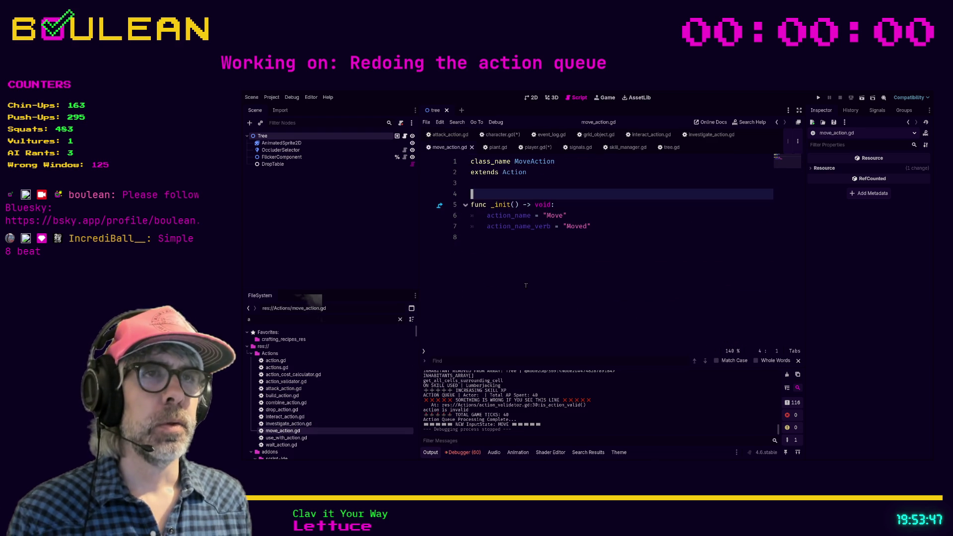
left_click(619, 228)
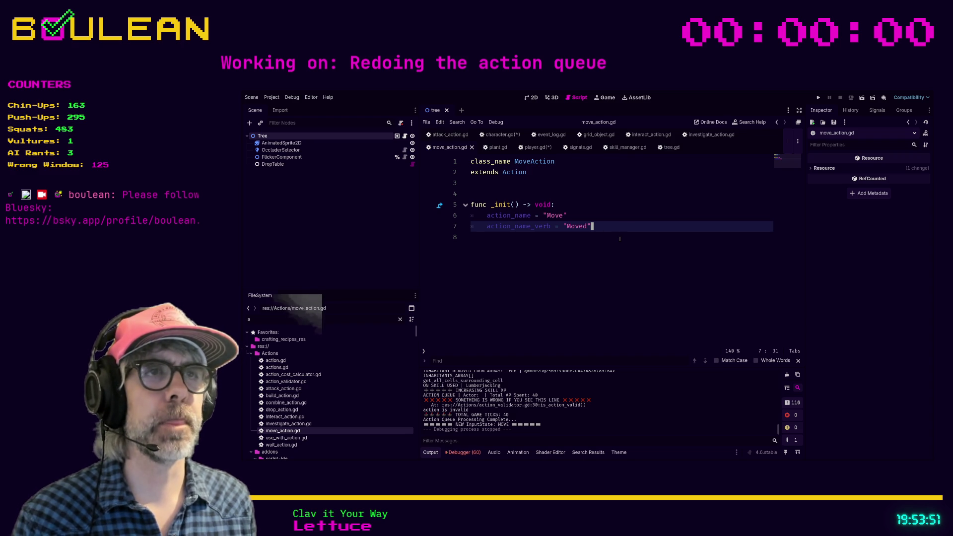
left_click(532, 148)
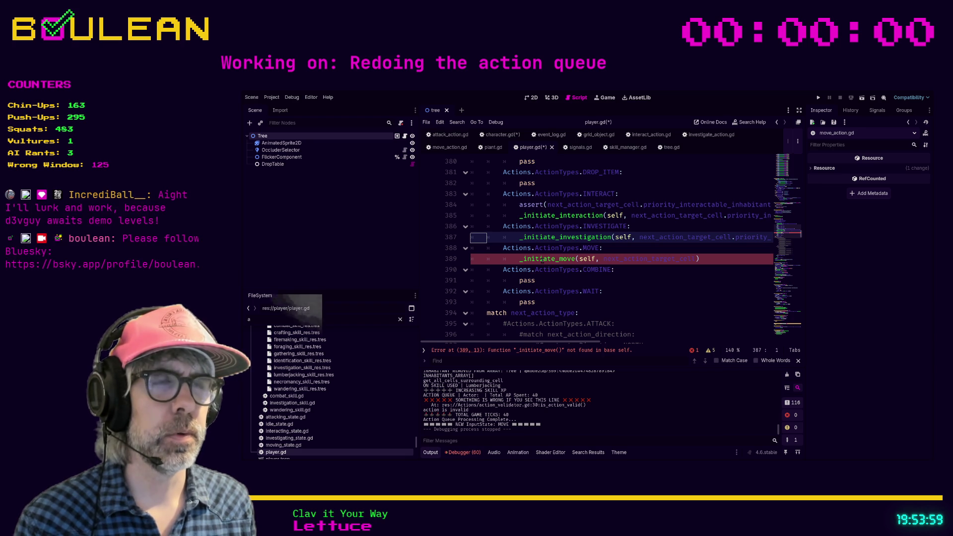
- In character.gd, comment out the unfinished move_action line 63 and save
left_click(498, 259)
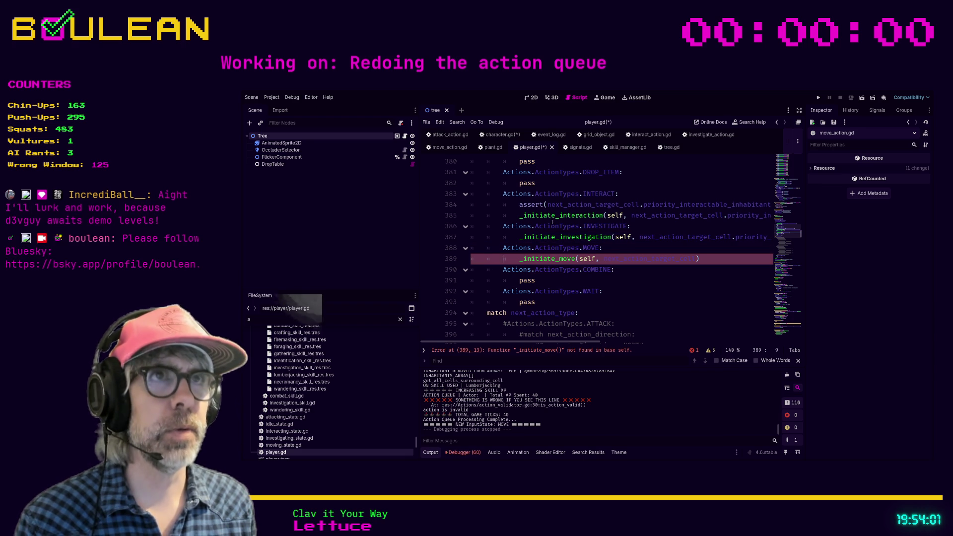
left_click(502, 135)
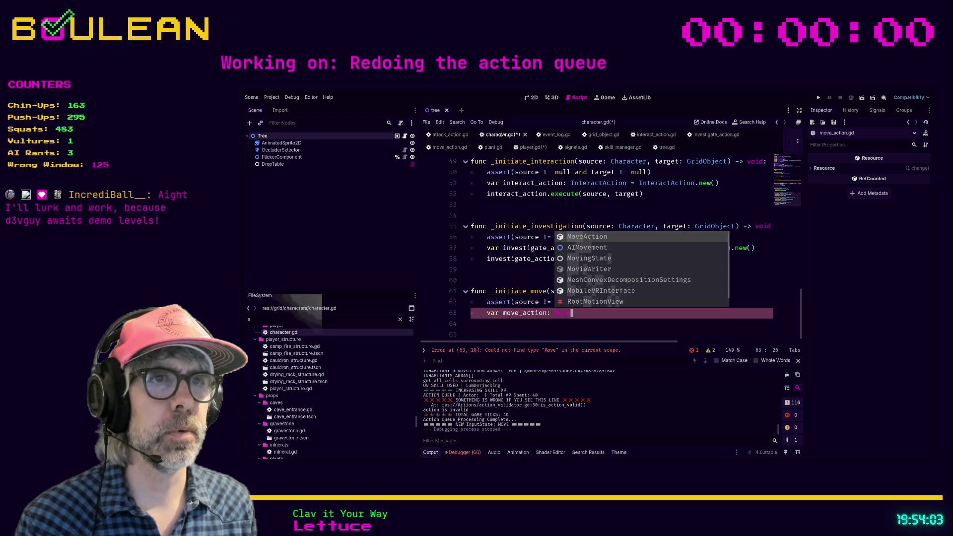
left_click(541, 327)
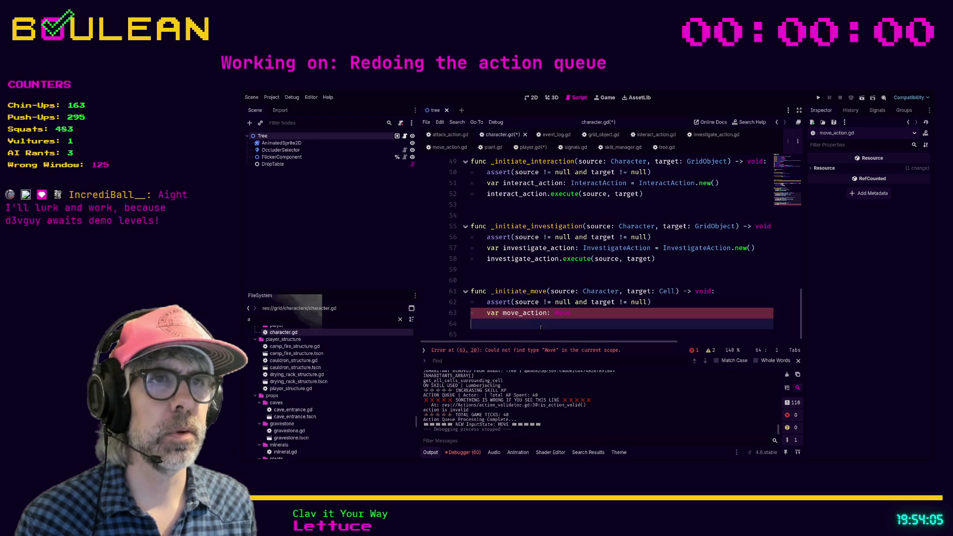
scroll(556, 303, "up", 1)
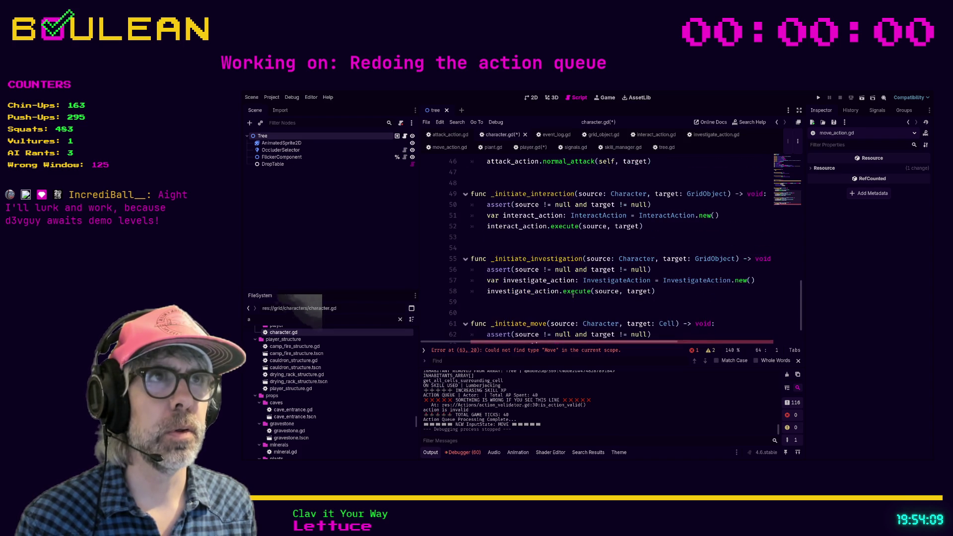
scroll(573, 295, "down", 1)
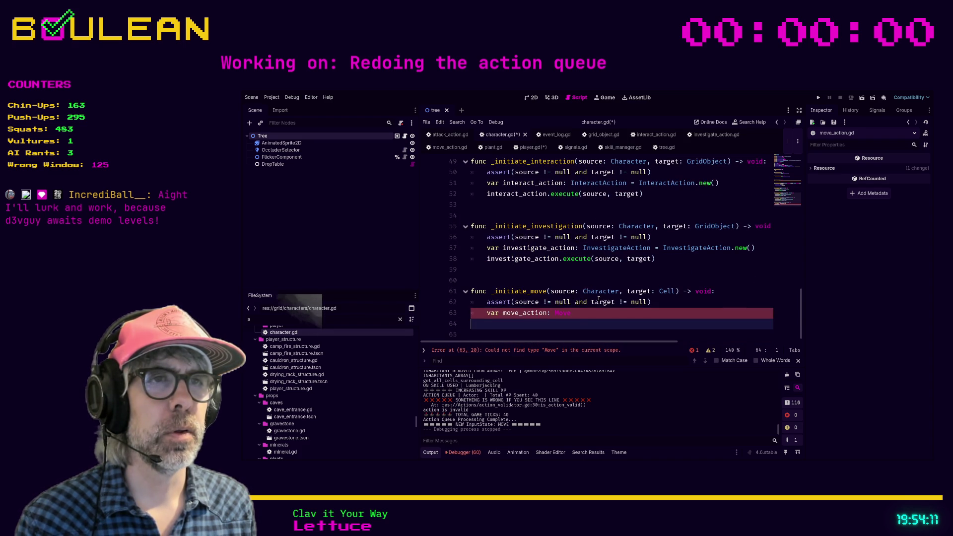
left_click(573, 313)
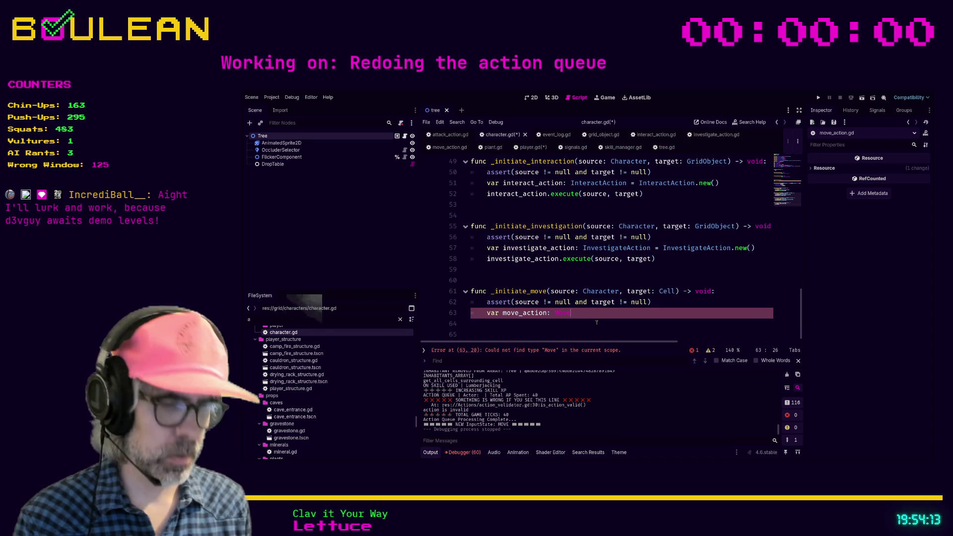
key("ctrl+k")
key("ctrl+s")
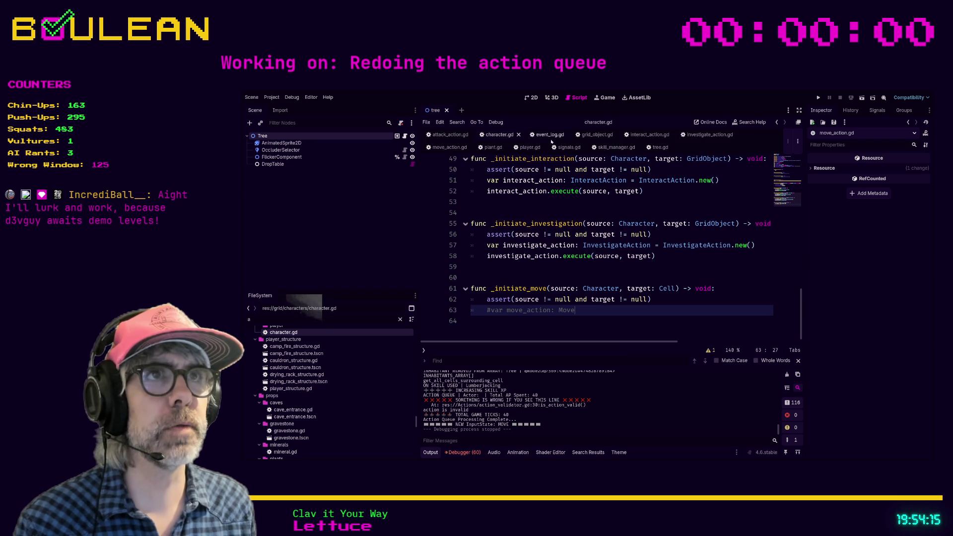
- Check the move call in player.gd, then uncomment line 63 in character.gd
left_click(528, 148)
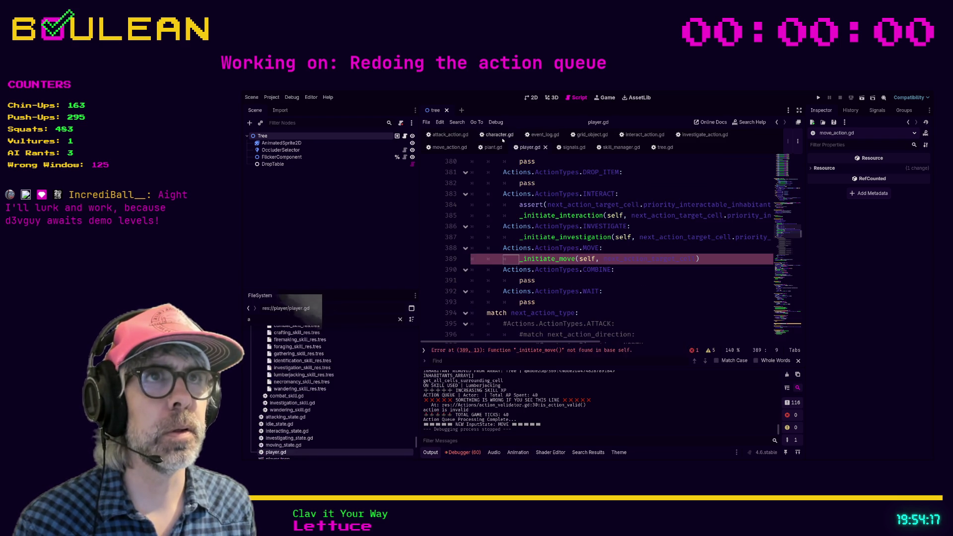
left_click(500, 136)
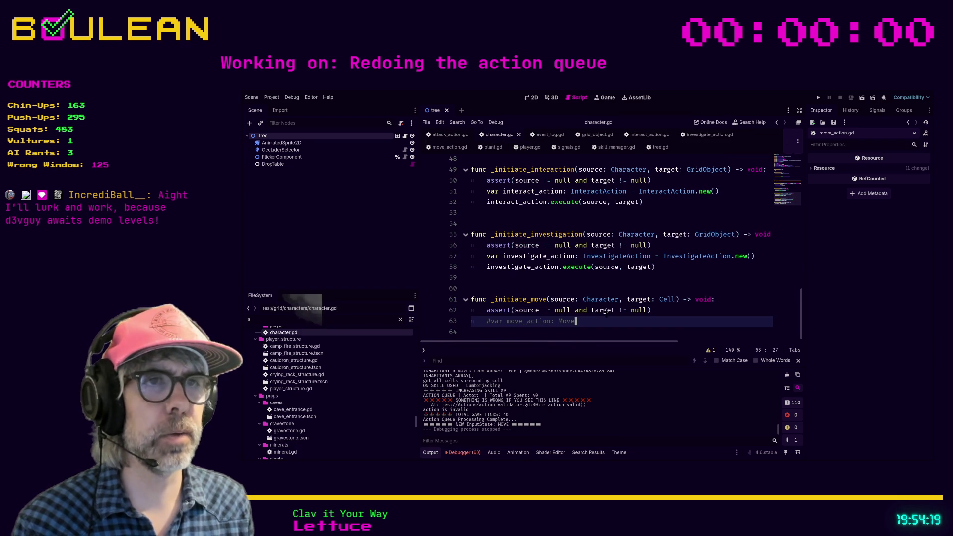
key("ctrl+k")
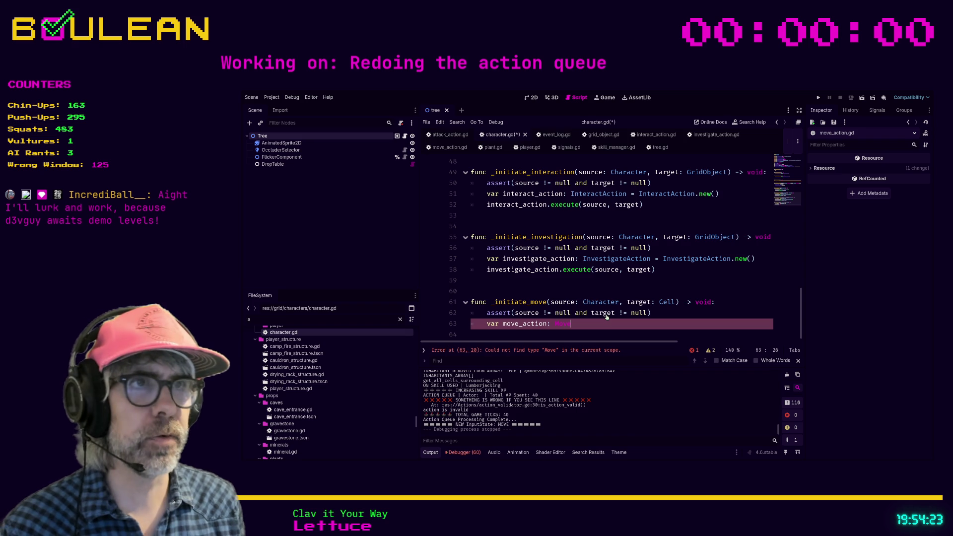
- Complete line 63 as var move_action: MoveAction = MoveAction.new() and start a new line
type("Action")
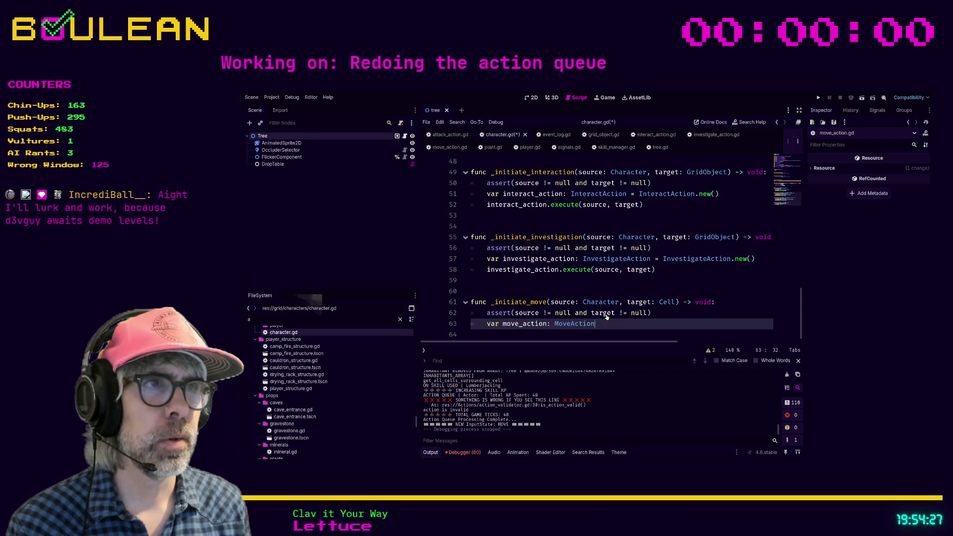
type(" = MoveAction.new()")
key("Return")
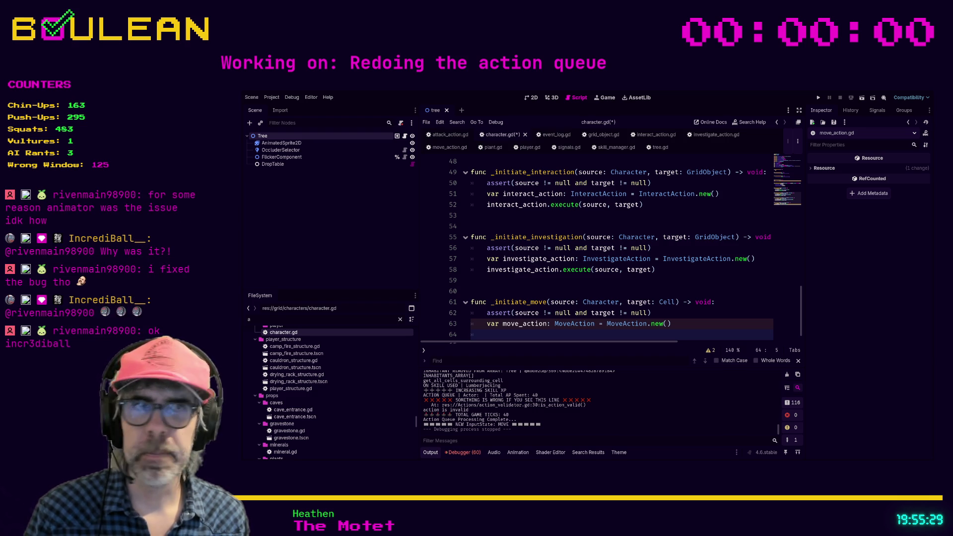
- Add move_action.execute(source, target) as line 64 of _initiate_move
left_click(511, 334)
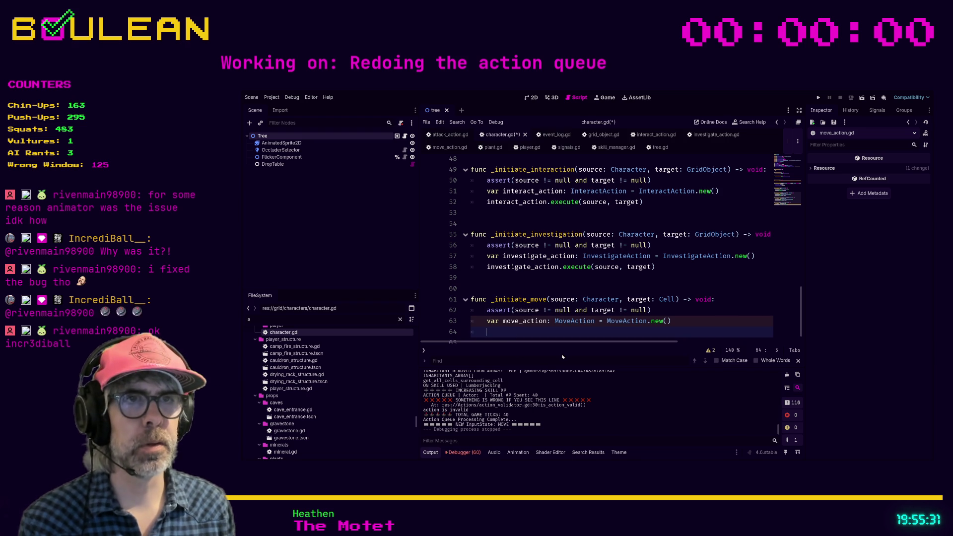
type("move_ac")
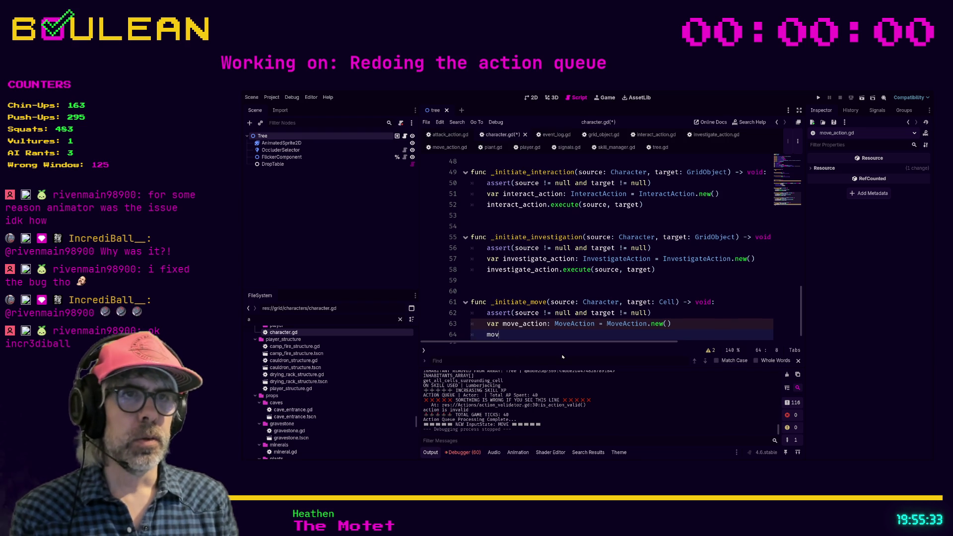
key("Return")
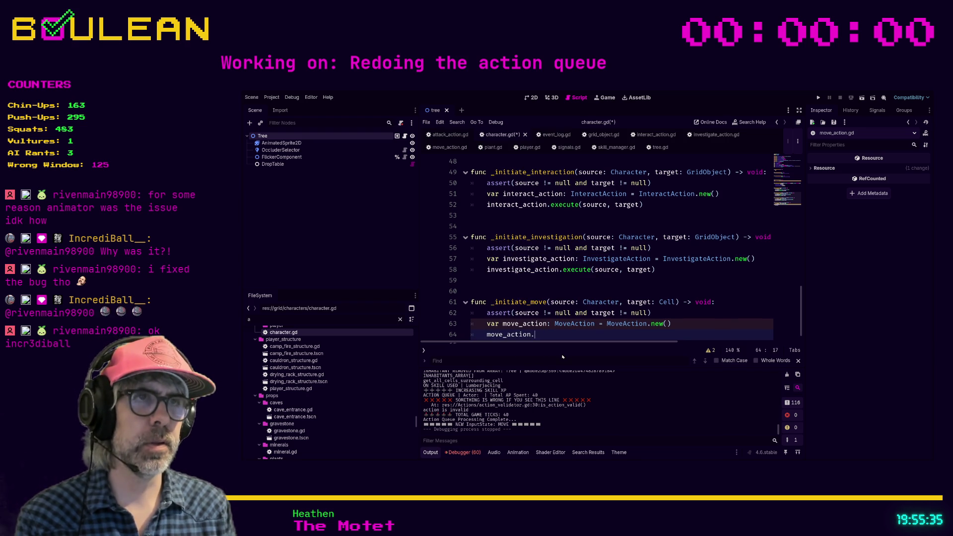
type("execute(source, target")
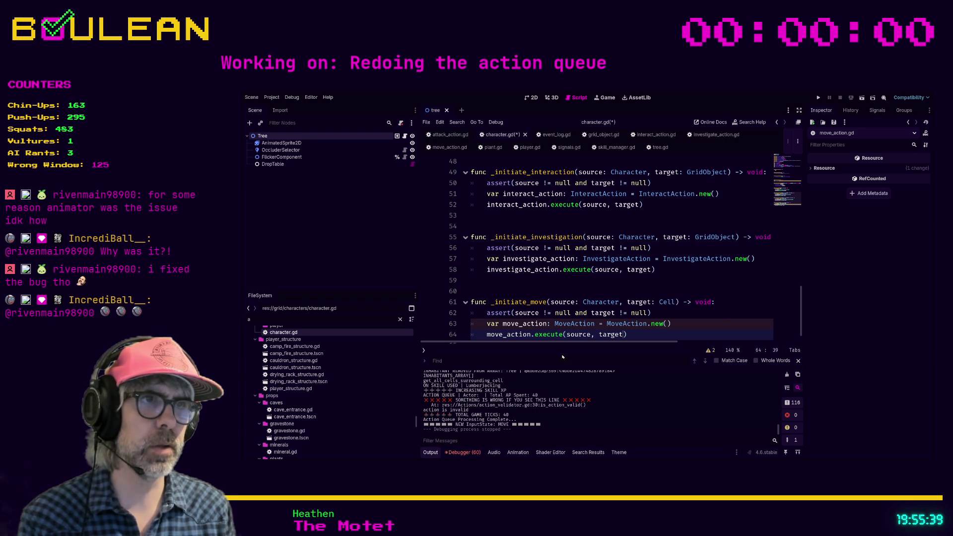
type(")")
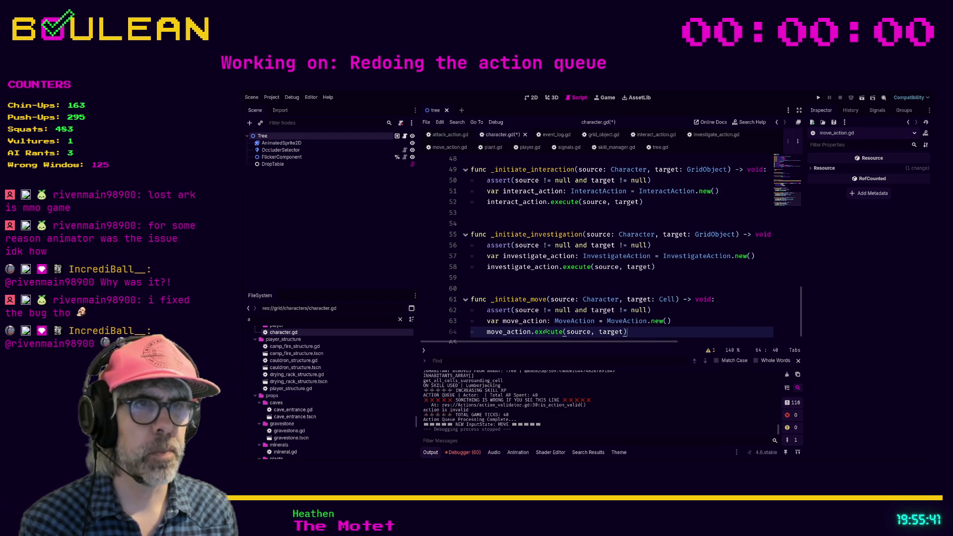
- Add an empty func _execute() -> void: to move_action.gd and save all scripts
left_click(584, 321)
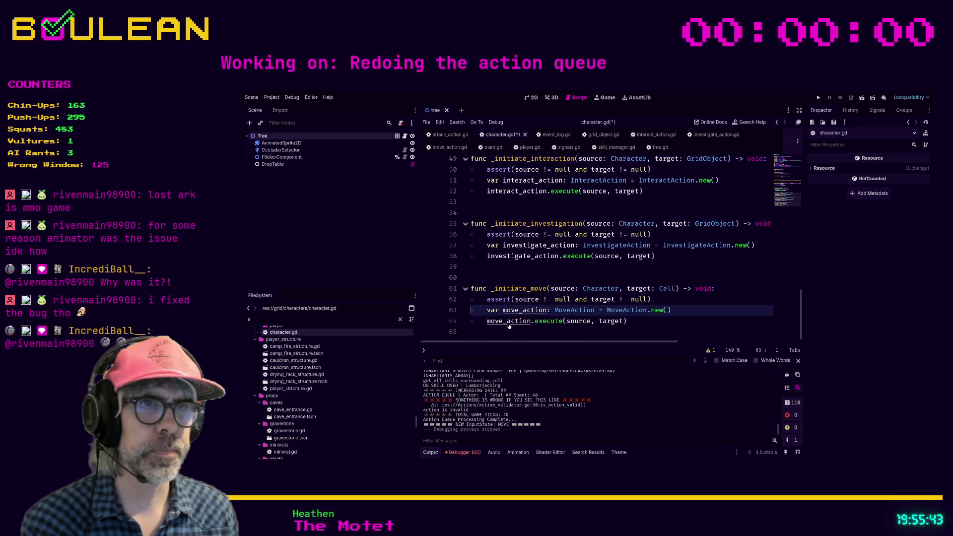
scroll(584, 312, "down", 1)
left_click(584, 311, "ctrl")
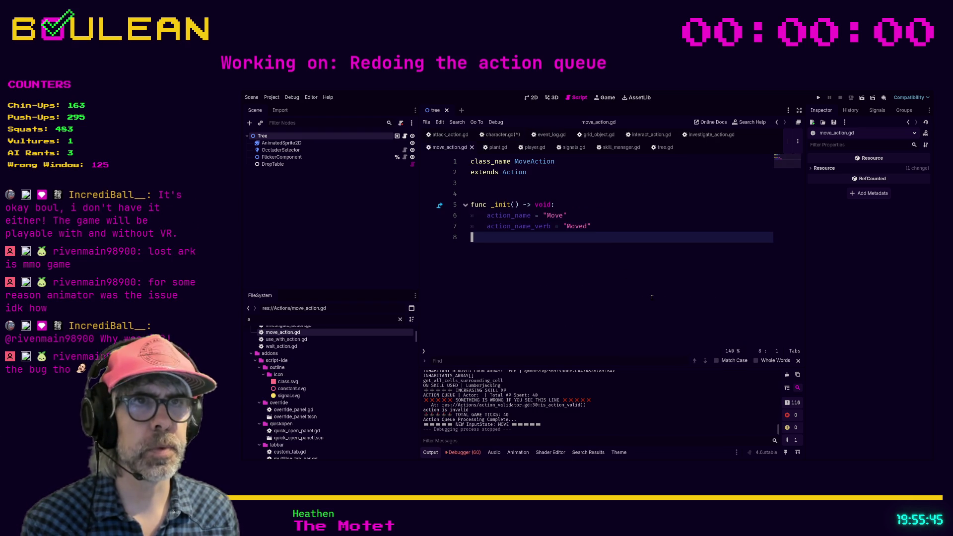
key("Return")
key("Return")
type("func _execute() -> v")
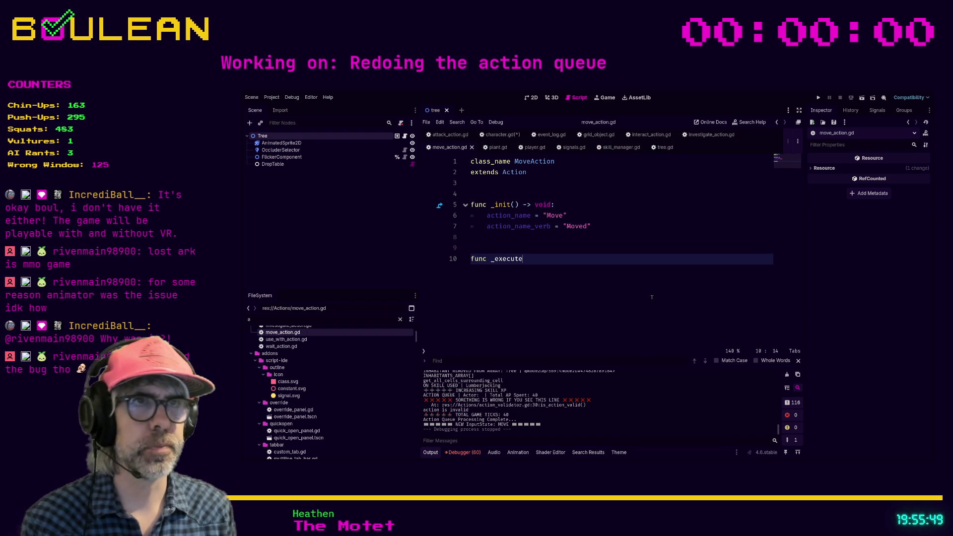
type("oid:")
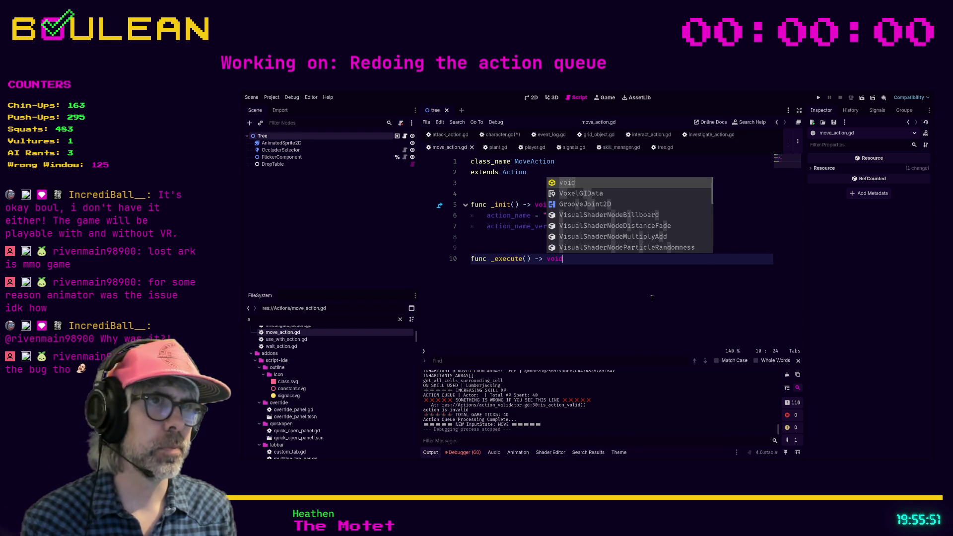
key("Return")
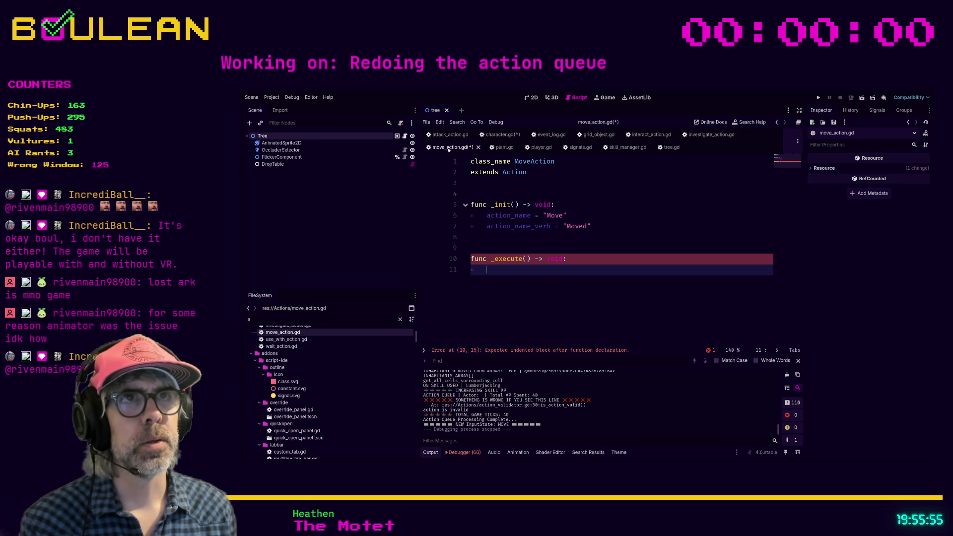
left_click(503, 135)
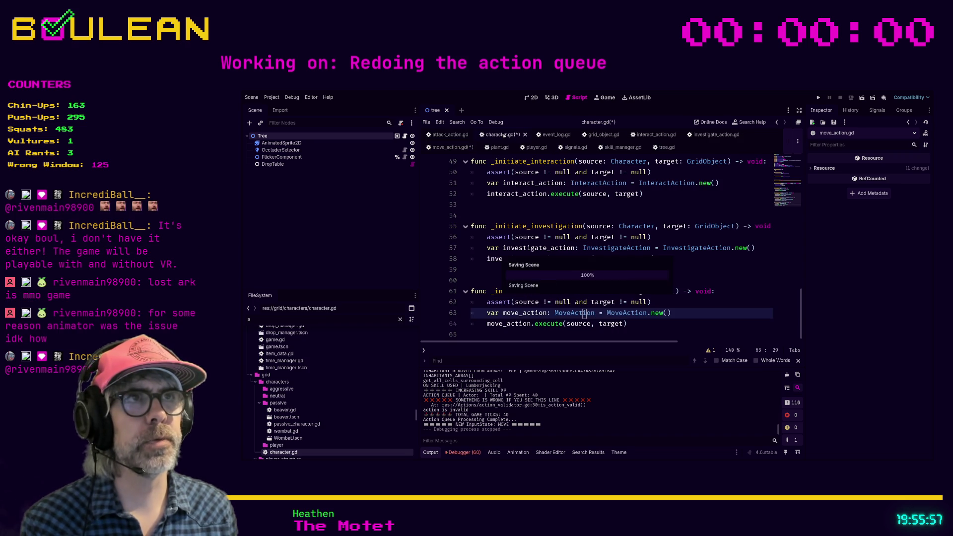
key("ctrl+s")
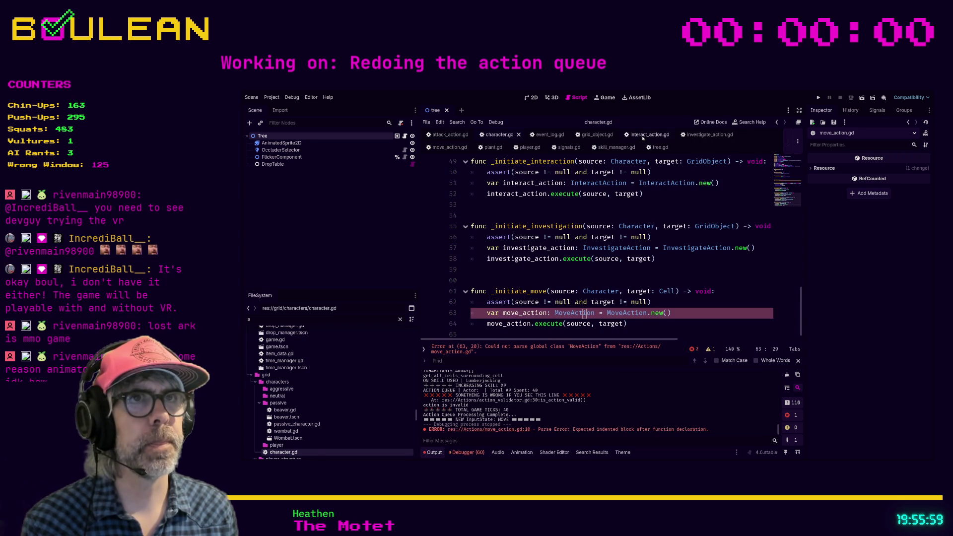
- Switch to the investigate_action.gd script
left_click(643, 135)
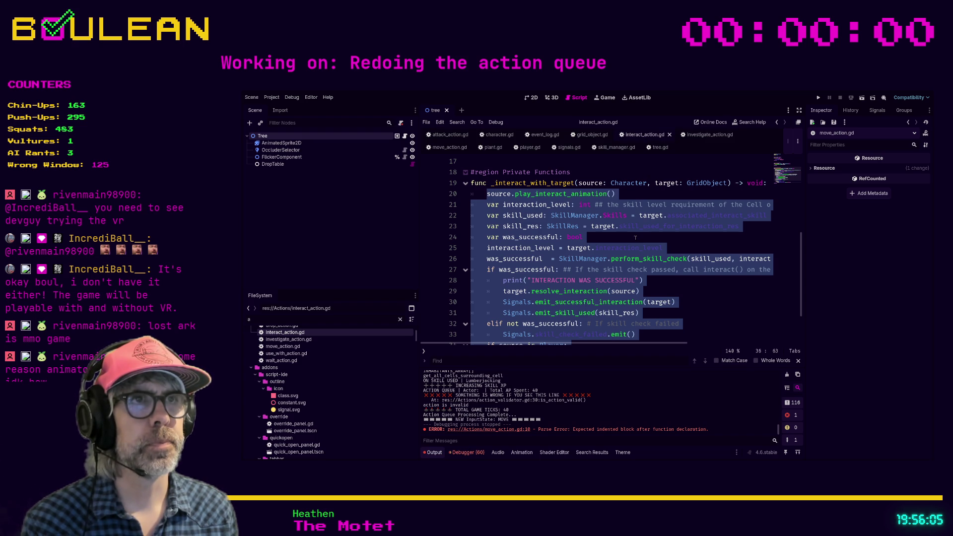
left_click(709, 134)
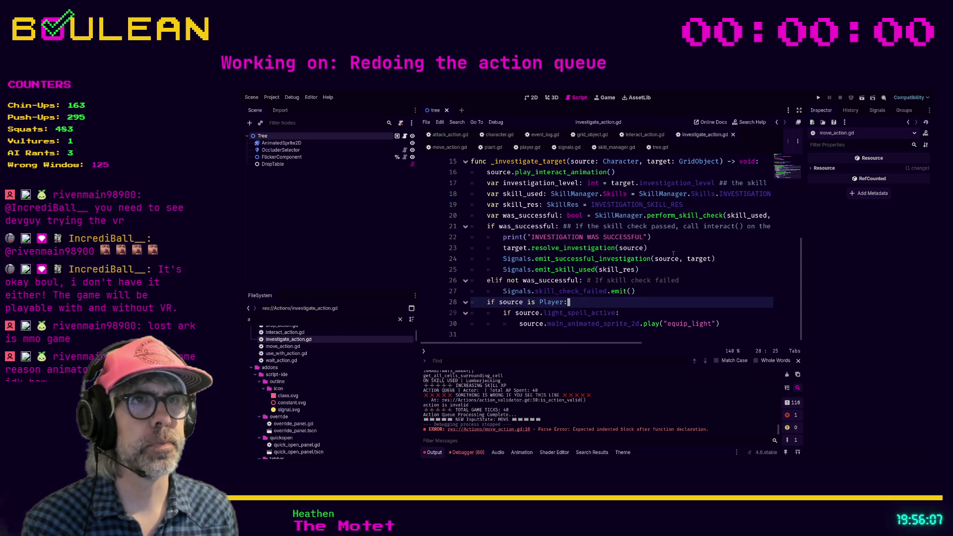
left_click(670, 294)
- Select lines 16–30 of _investigate_target, from the animation call through the equip_light line
mouse_move(730, 325)
left_mouse_down()
mouse_move(714, 313)
mouse_move(496, 258)
mouse_move(460, 241)
mouse_move(469, 216)
left_mouse_up()
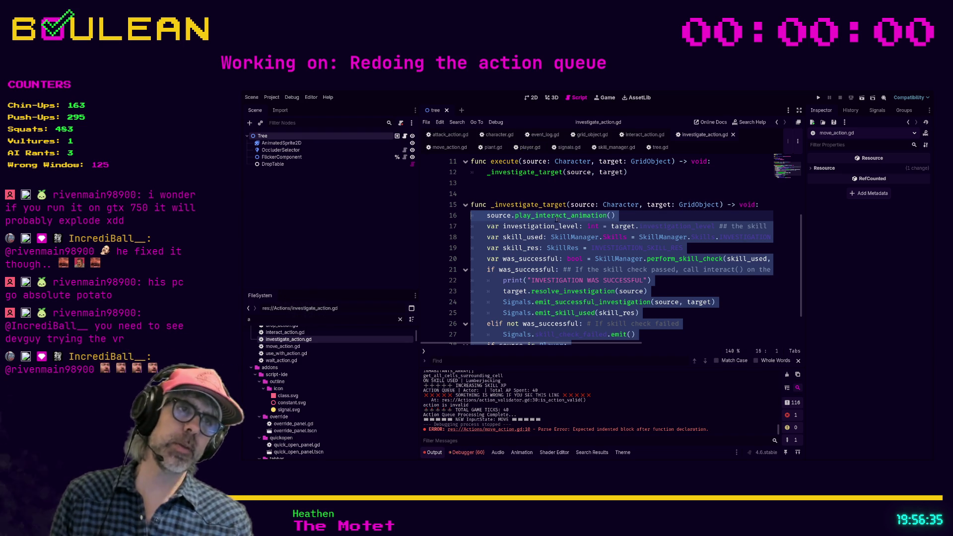
scroll(553, 215, "down", 2)
left_click(730, 325)
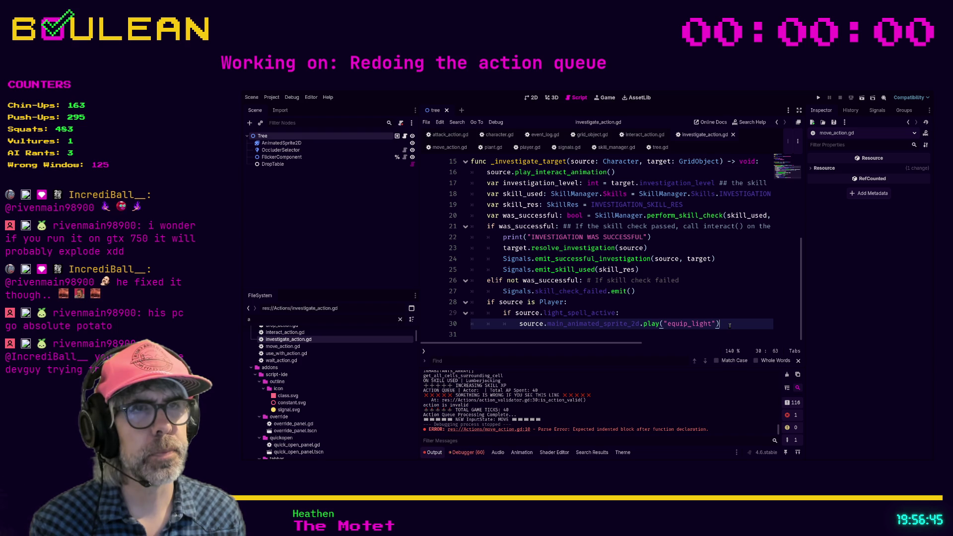
key("ctrl+z")
key("ctrl+z")
key("ctrl+shift+z")
key("ctrl+shift+z")
mouse_move(730, 324)
left_mouse_down()
mouse_move(496, 280)
mouse_move(476, 272)
mouse_move(453, 217)
left_mouse_up()
key("ctrl+c")
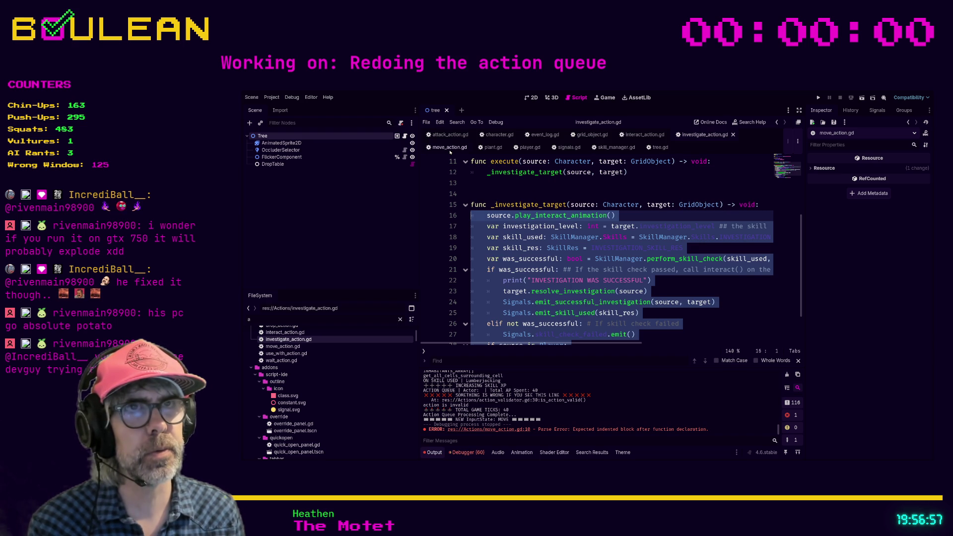
- Paste the copied investigation code into the _execute function of move_action.gd
left_click(449, 147)
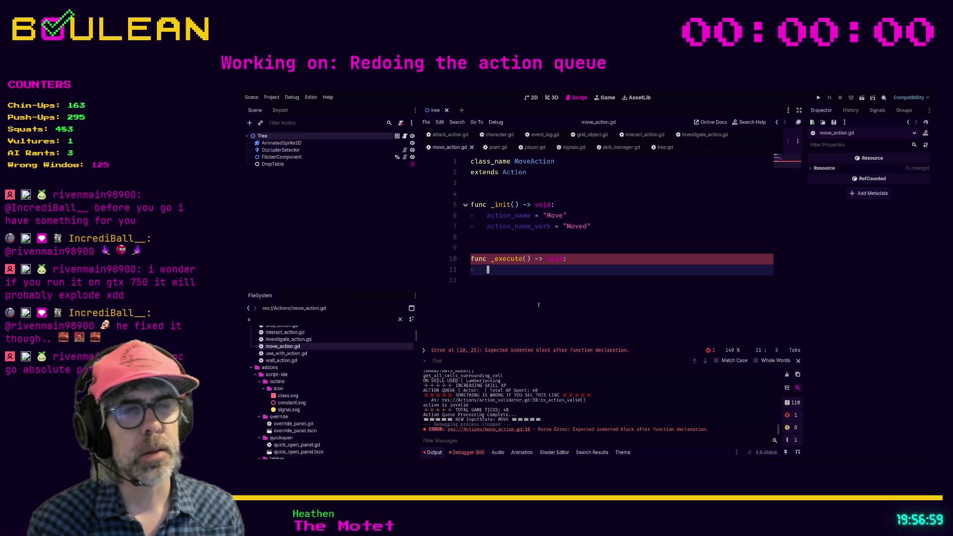
type("i")
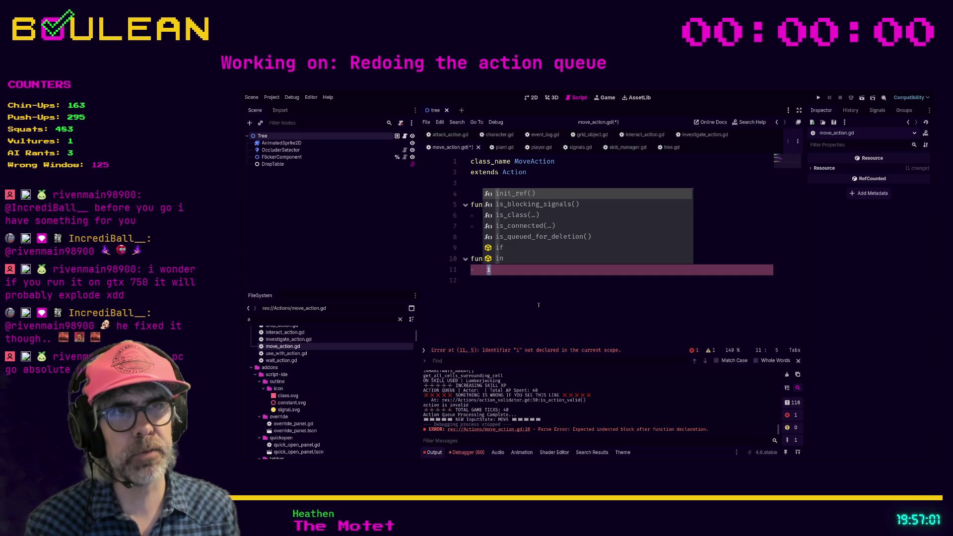
key("BackSpace")
key("ctrl+v")
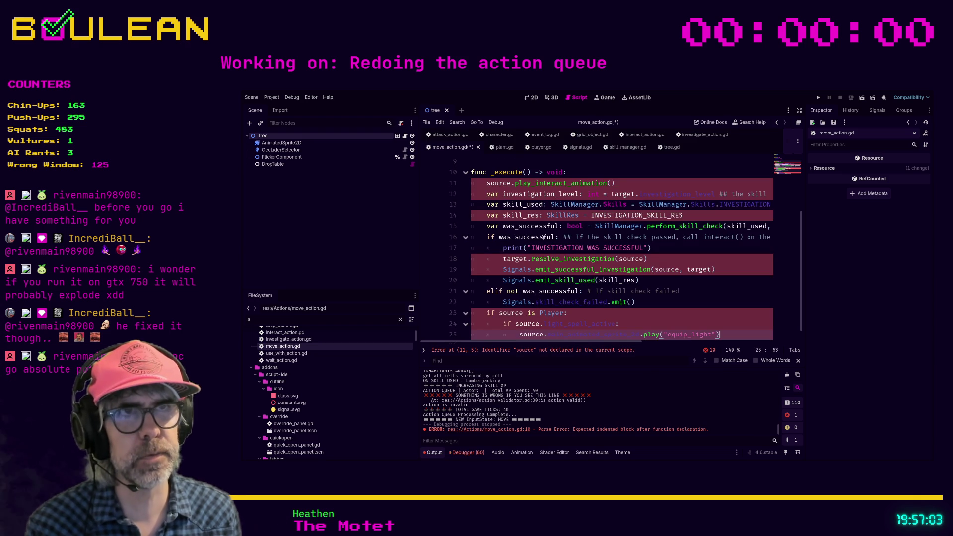
scroll(545, 240, "up", 2)
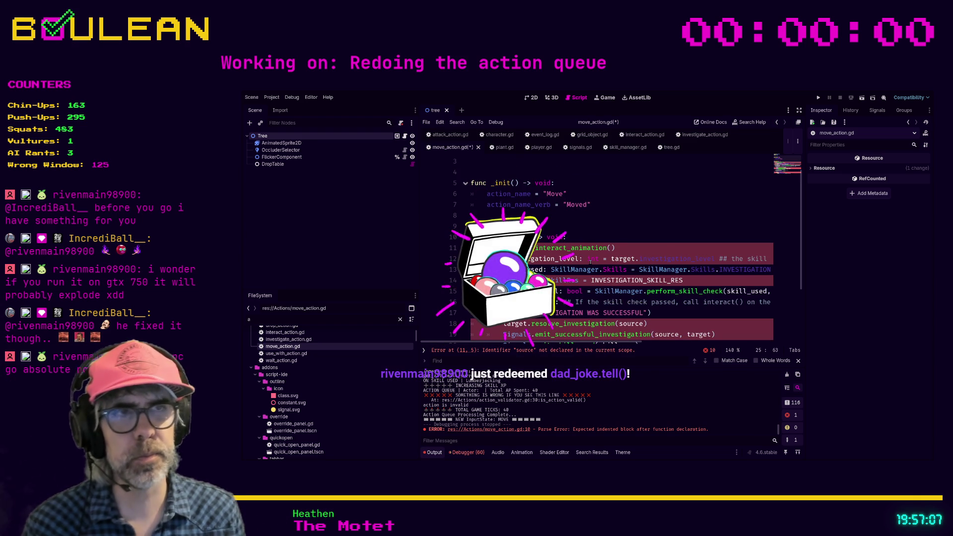
- Comment out the play_interact_animation line, checking investigate_action.gd, and add blank lines after the block
left_click(631, 247)
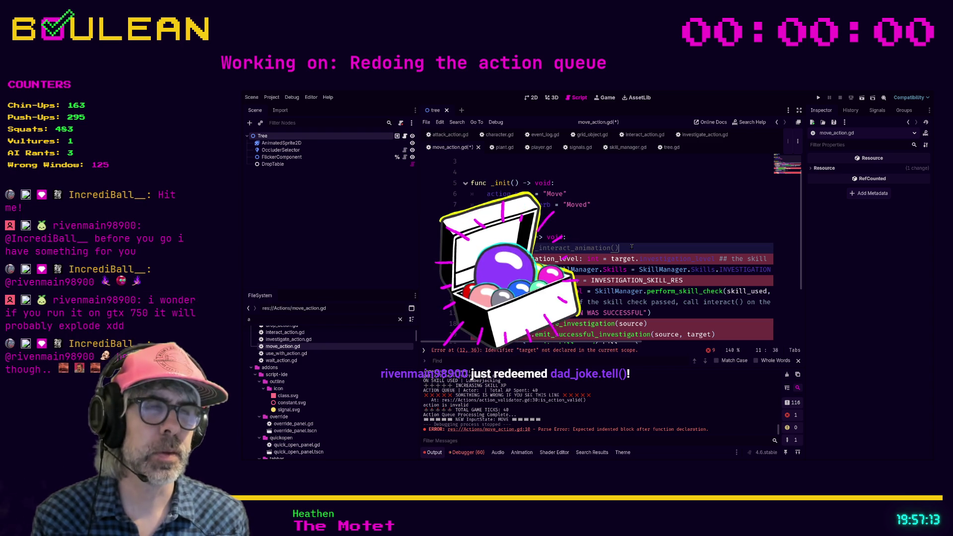
left_click(689, 136)
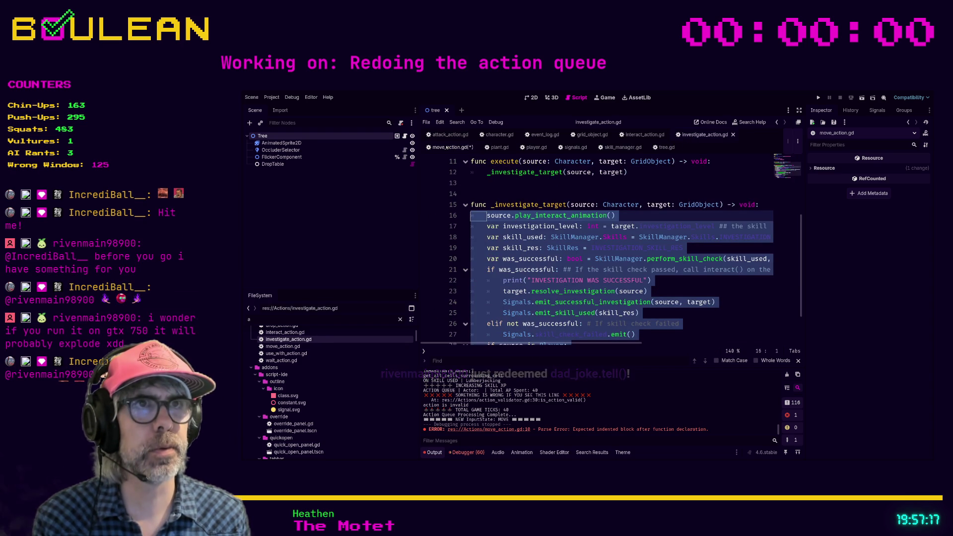
left_click(446, 147)
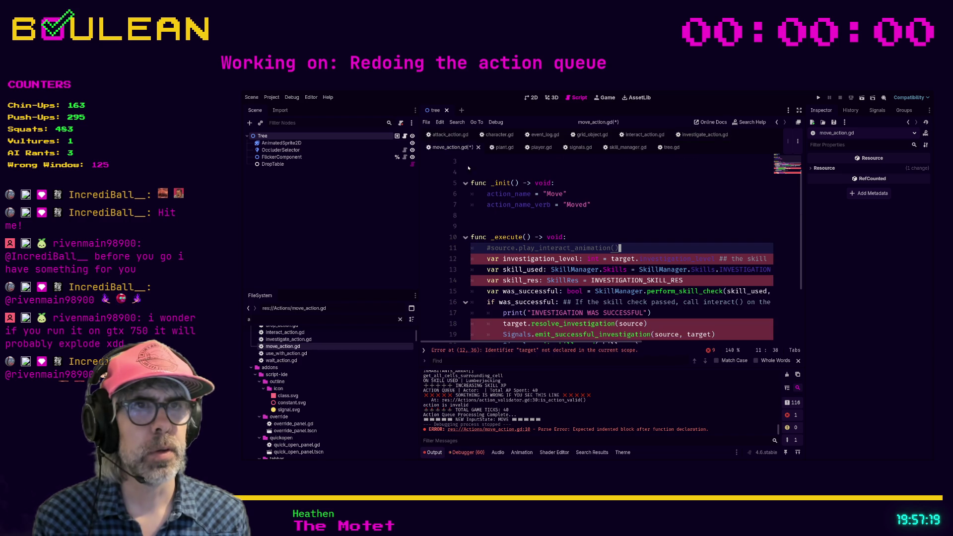
scroll(500, 236, "down", 3)
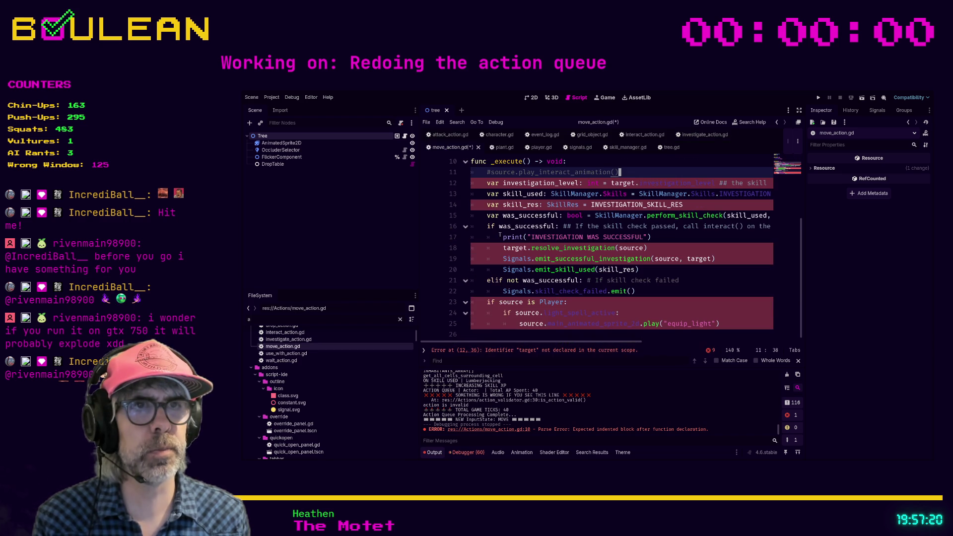
left_click(503, 332)
key("Return")
key("Return")
- Create _move_to_target(source: Character, target: Cell) -> void holding the skill-check code, leaving _execute empty
type("_mo")
type("to_targ")
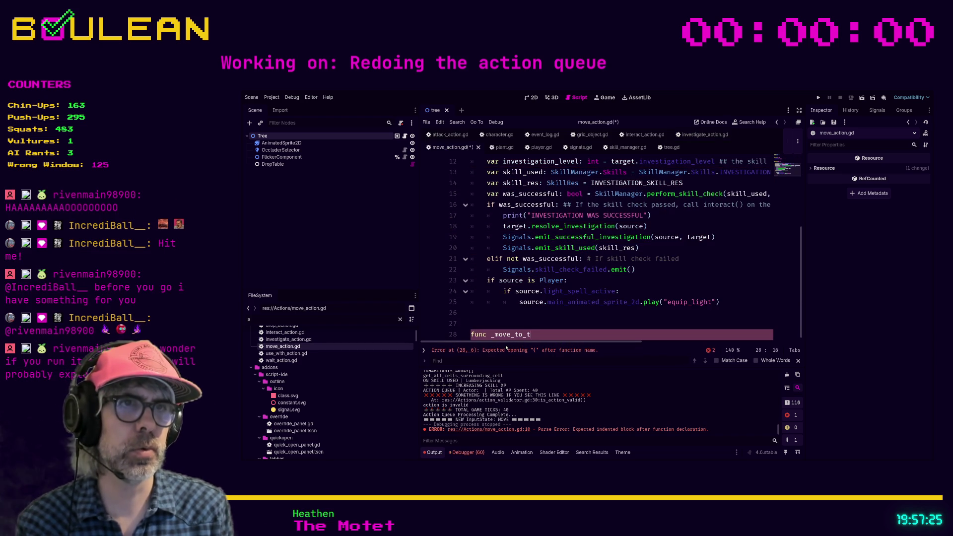
type(":")
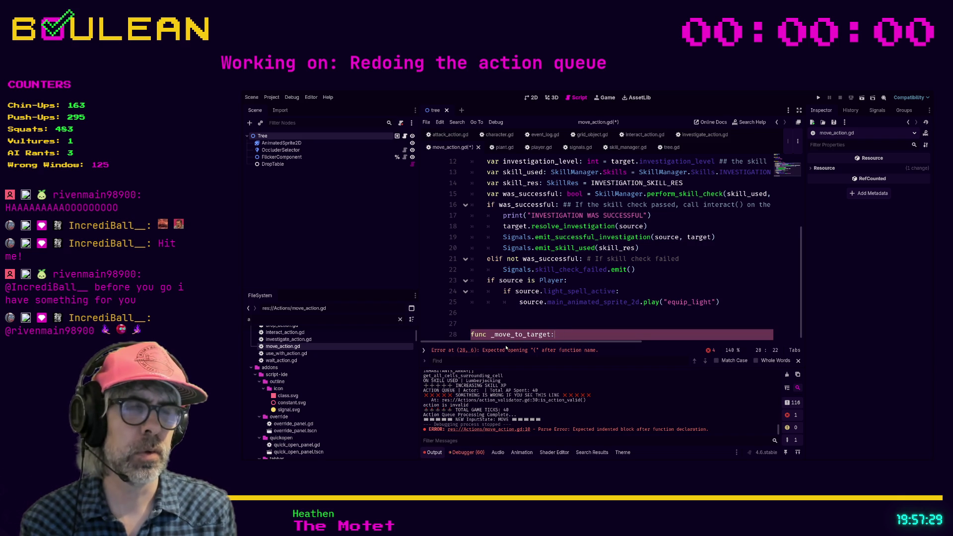
type("9so(source: ")
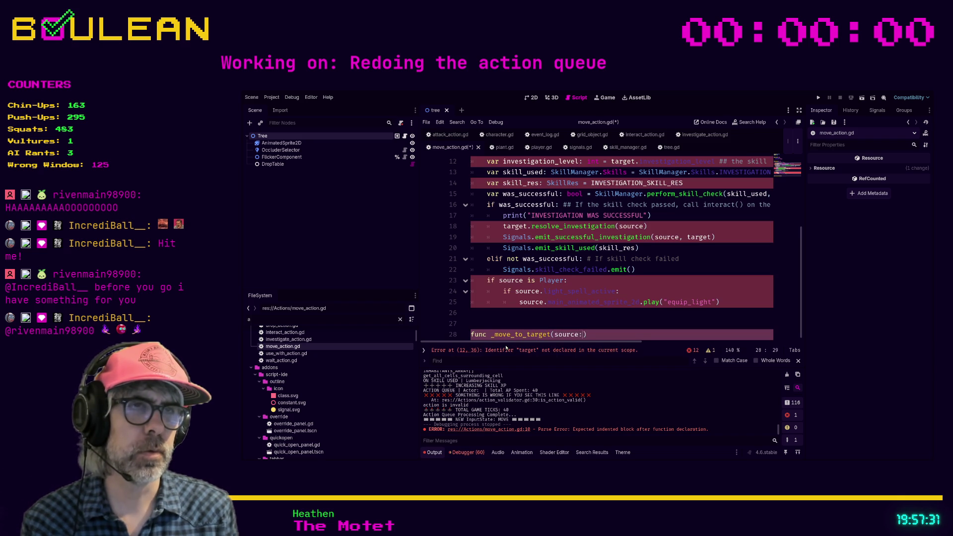
type("cter, tar")
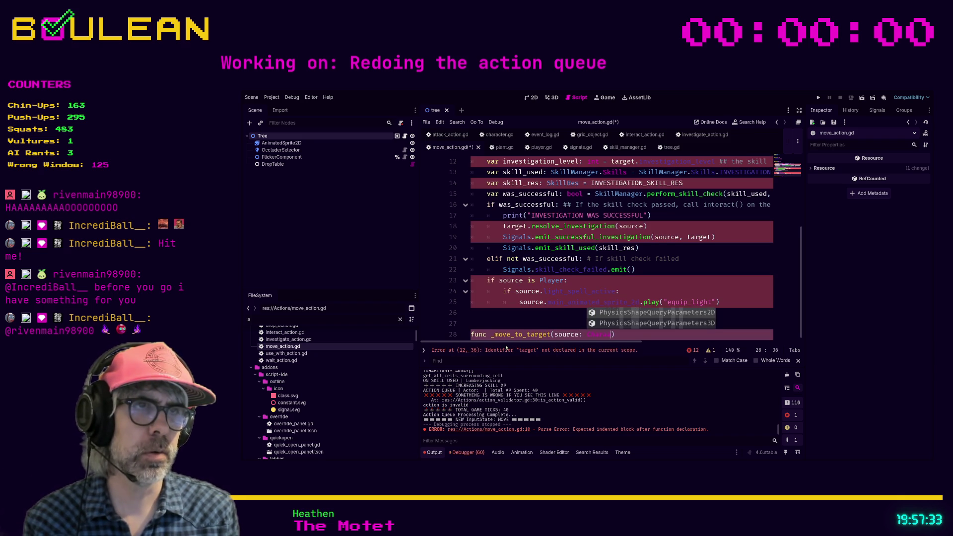
type("get: ")
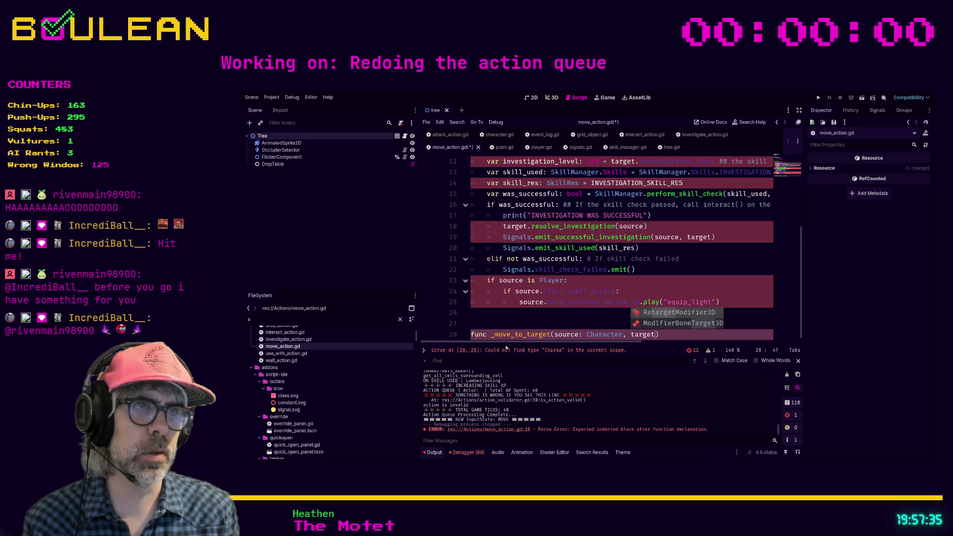
type("l) -> void:")
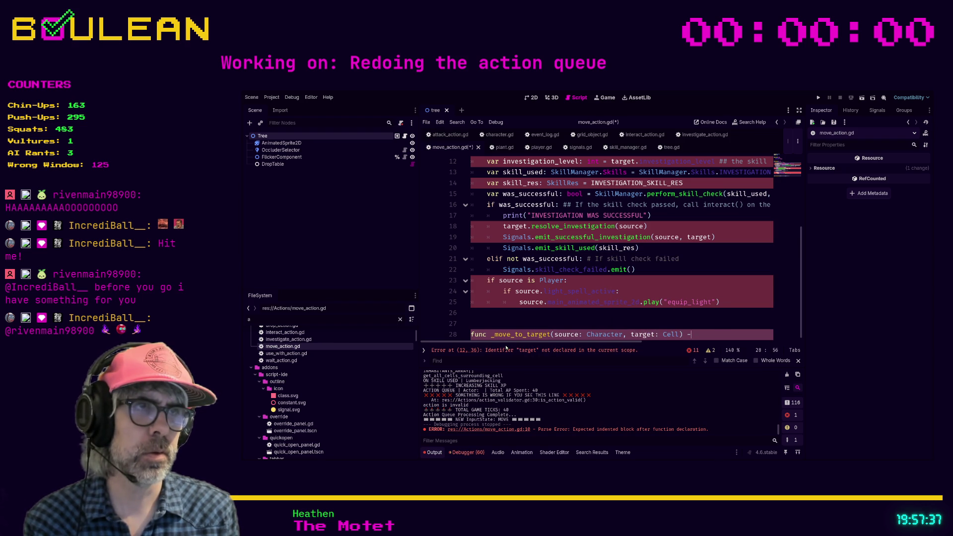
key("ctrl+v")
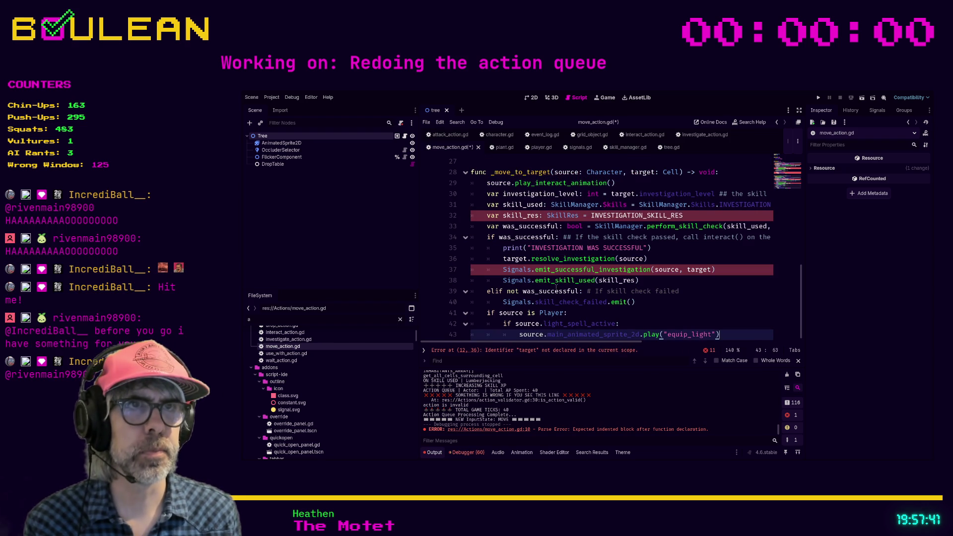
scroll(556, 287, "up", 3)
scroll(555, 286, "up", 2)
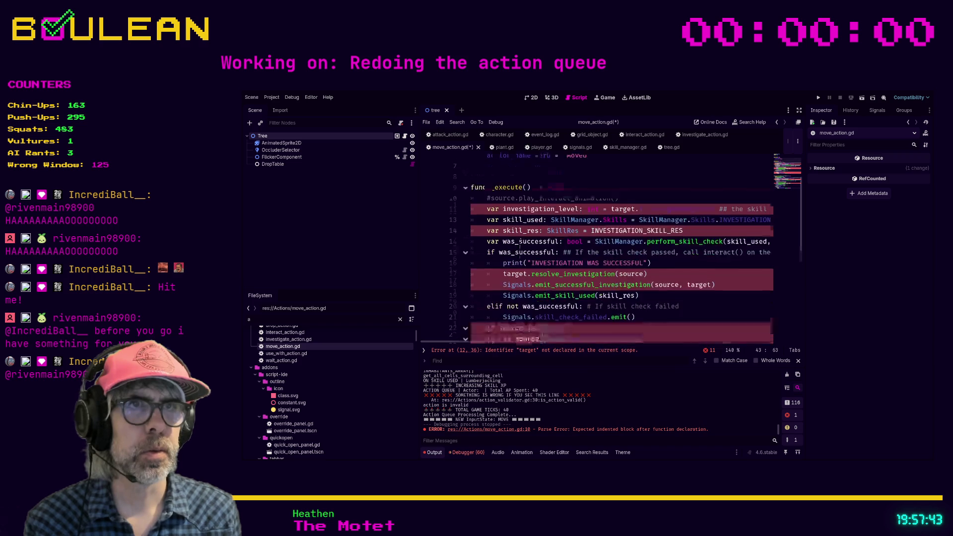
left_click_drag(513, 312, 471, 213)
scroll(483, 234, "up", 2)
left_click_drag(471, 213, 468, 207)
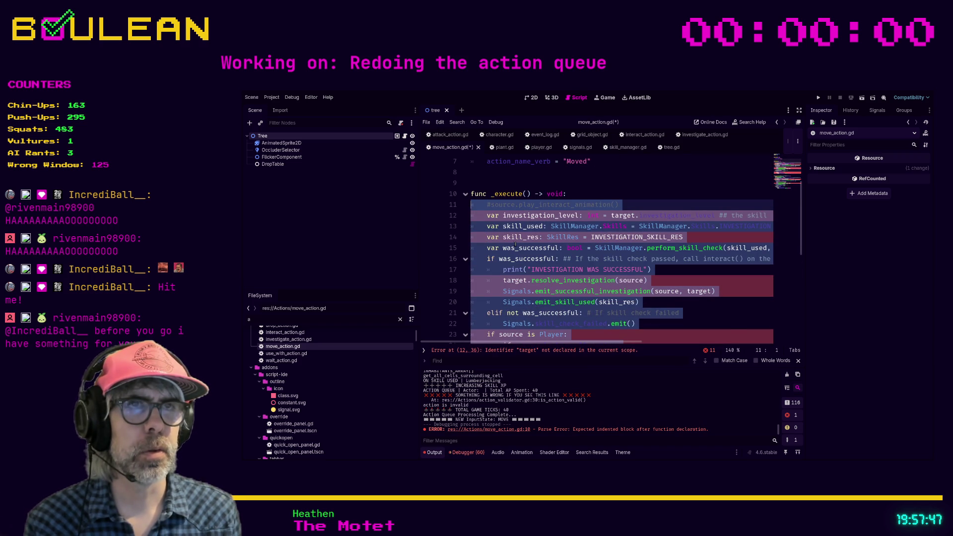
key("ctrl+z")
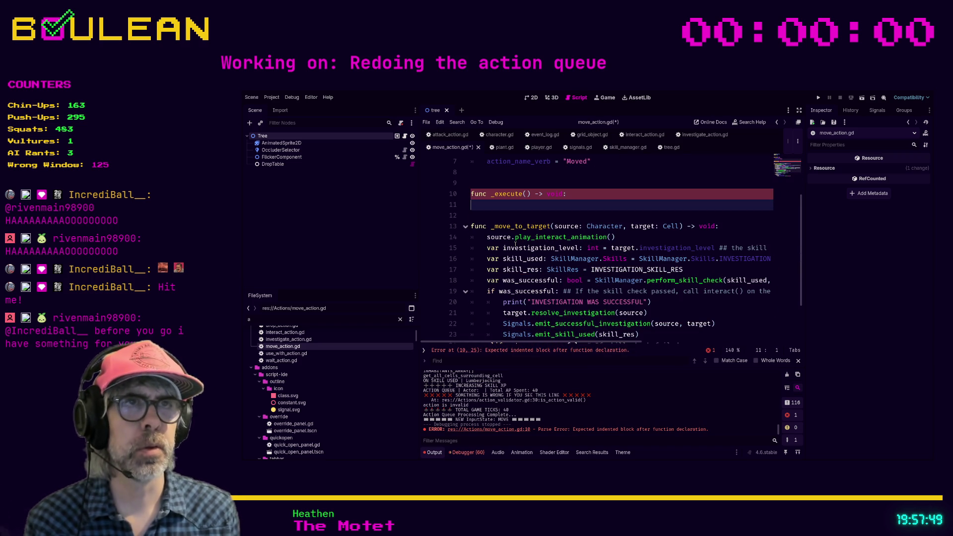
- Give _execute source: Character, target: Cell parameters calling _move_to_target(source, target), and save
left_click(525, 195)
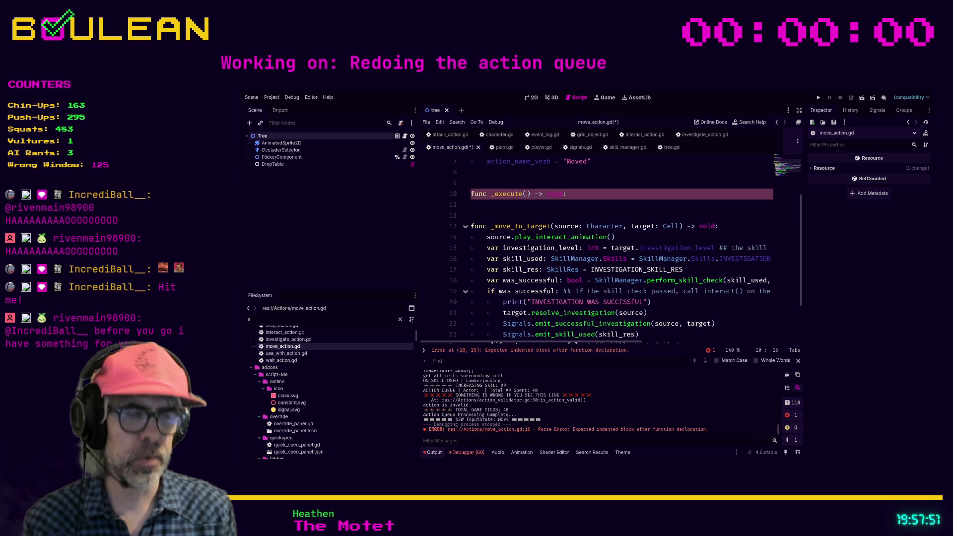
type("source: Chara")
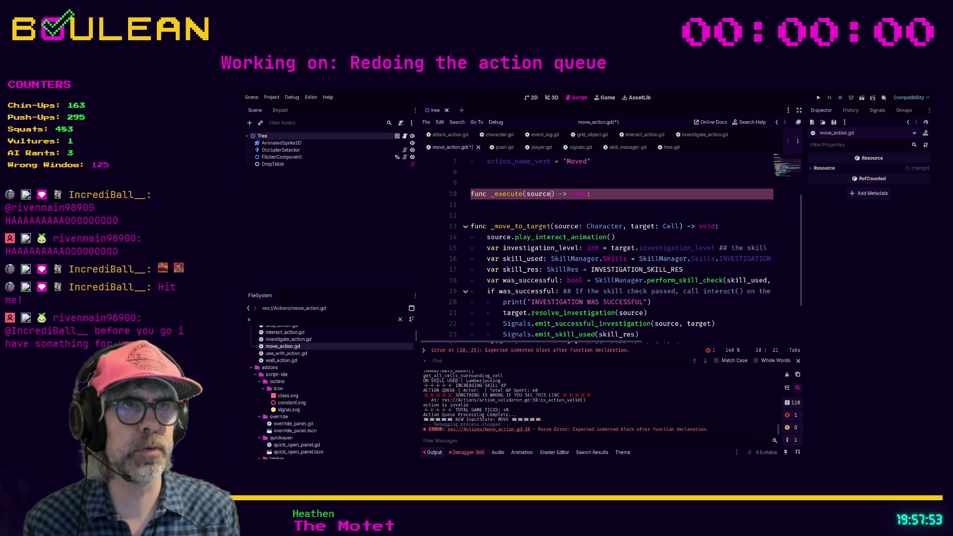
type("cter, target: ")
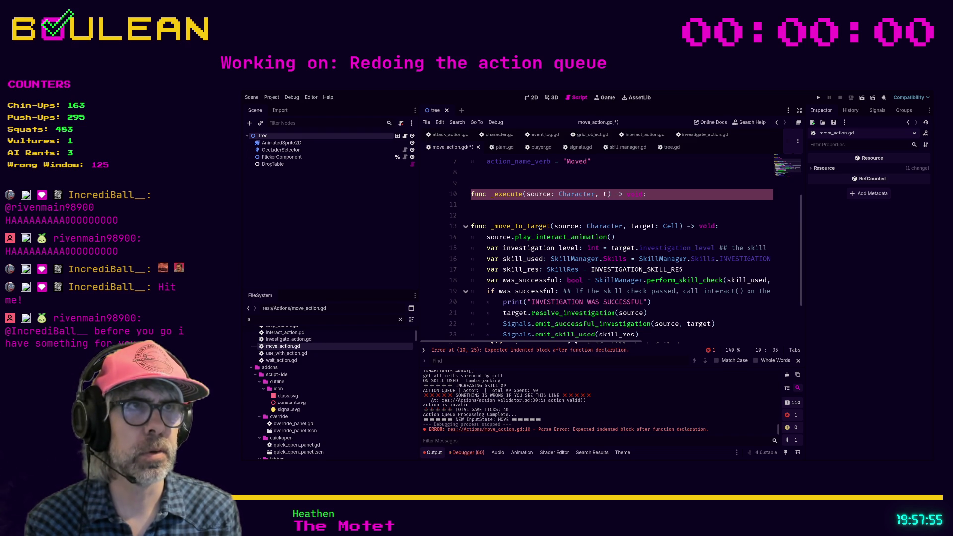
type("Cell")
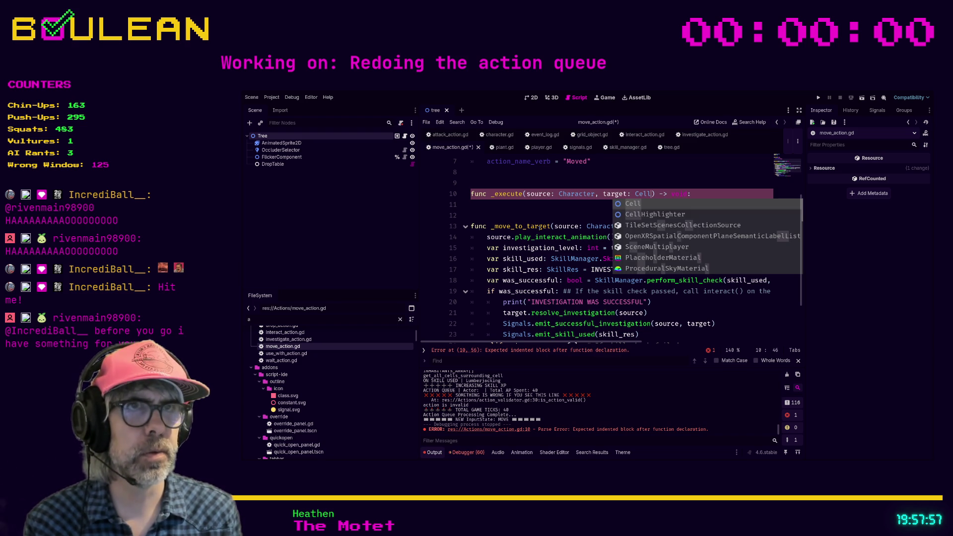
key("Escape")
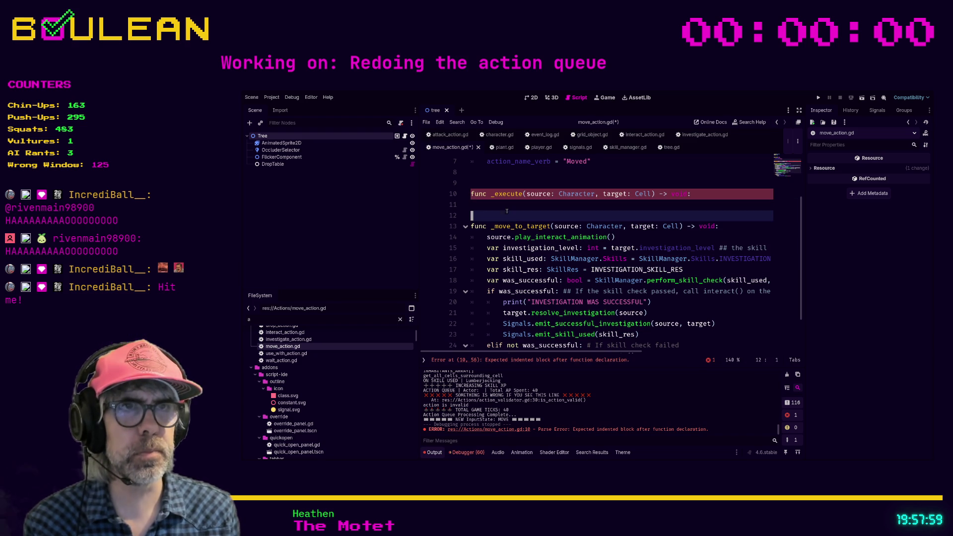
key("Down")
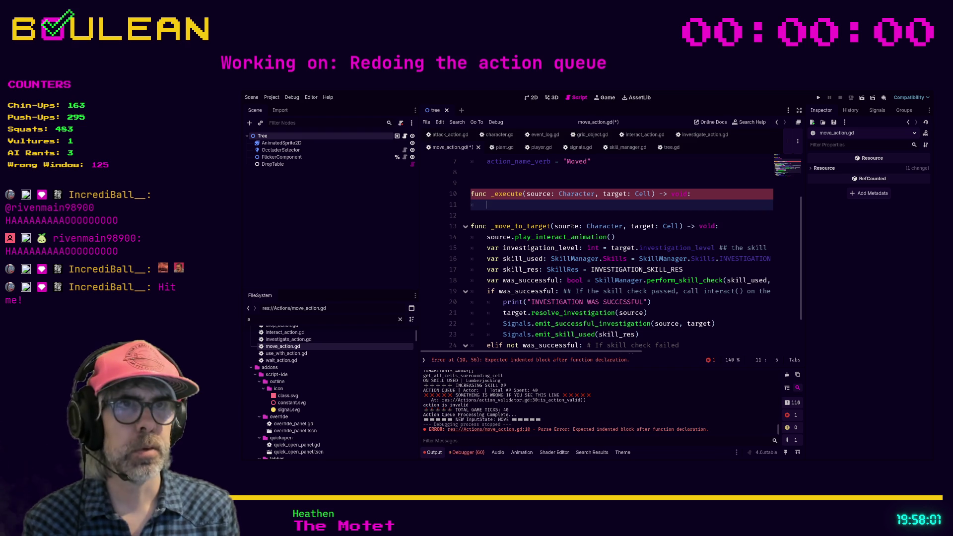
type("target(source")
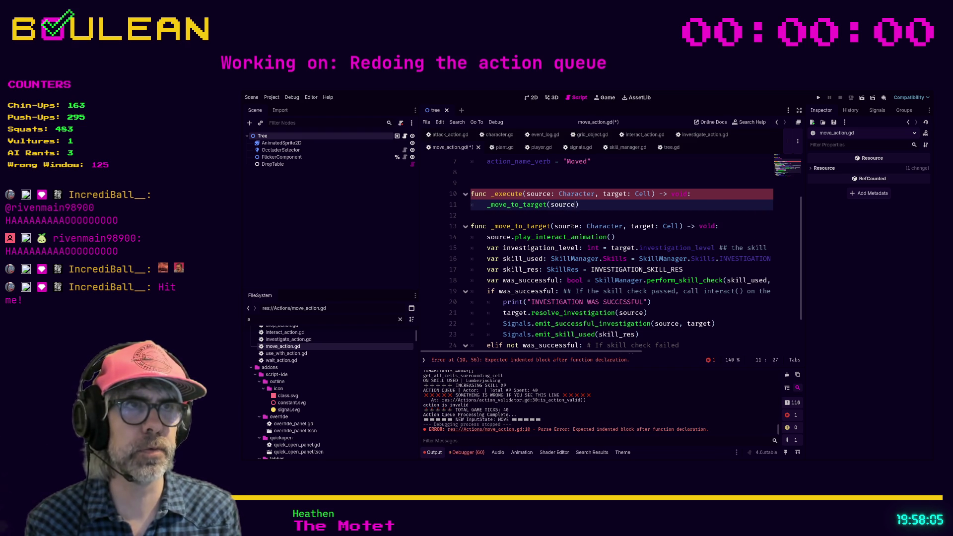
type(",")
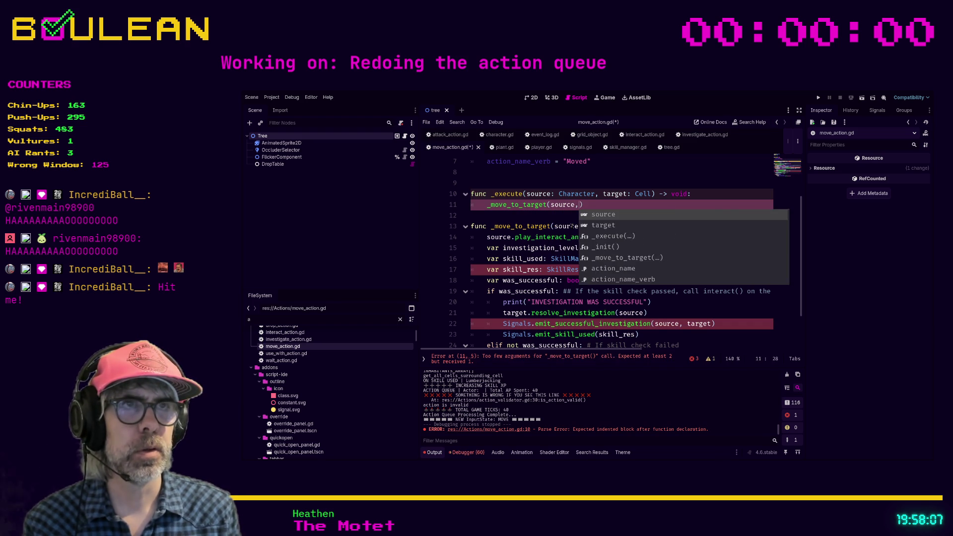
type(" target")
key("Return")
left_click(536, 218)
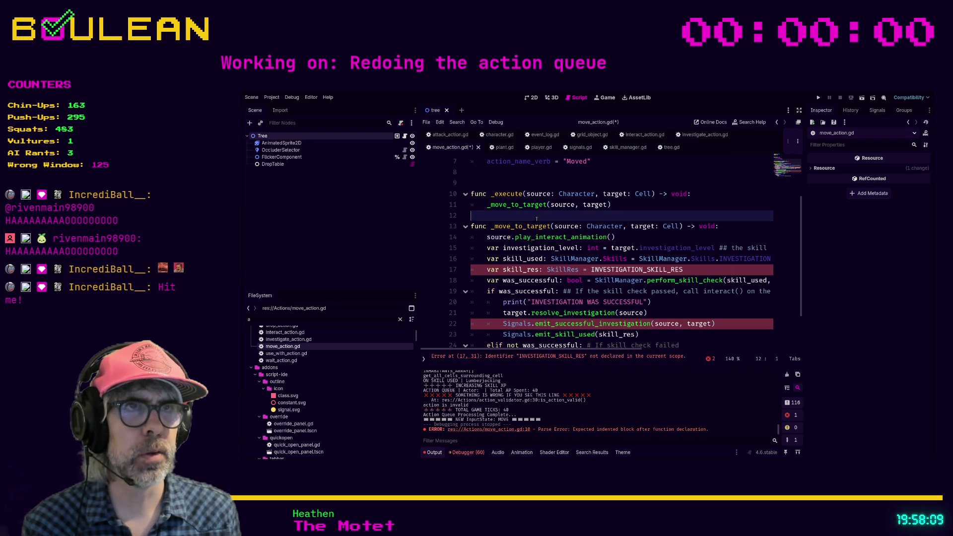
key("ctrl+s")
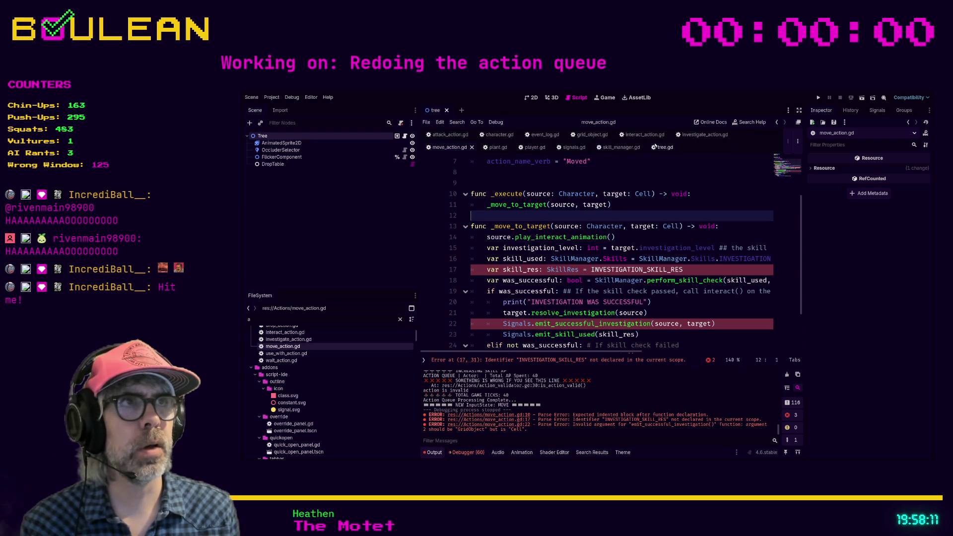
left_click(497, 137)
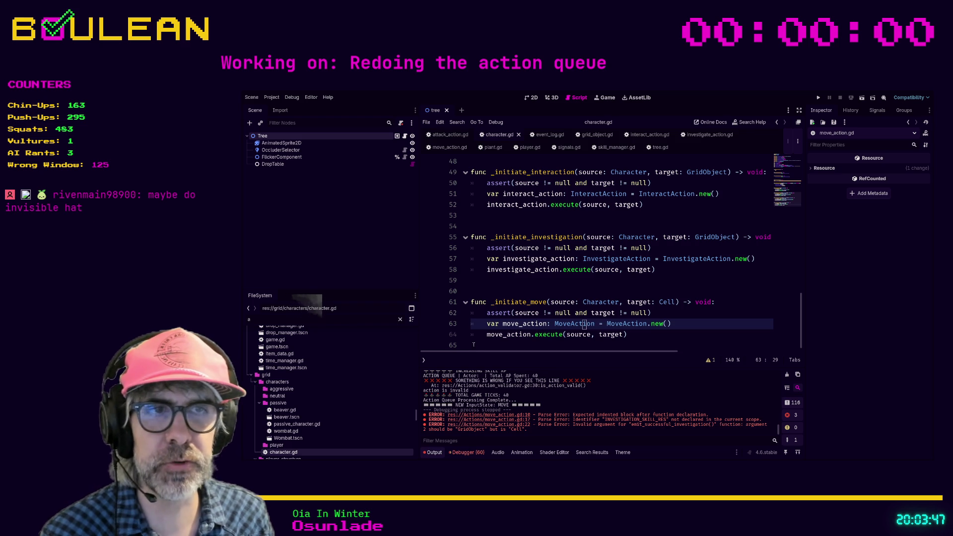
- Write character.gd's _initiate_move to create MoveAction.new() and call move_action.execute(source, target)
left_click(467, 344)
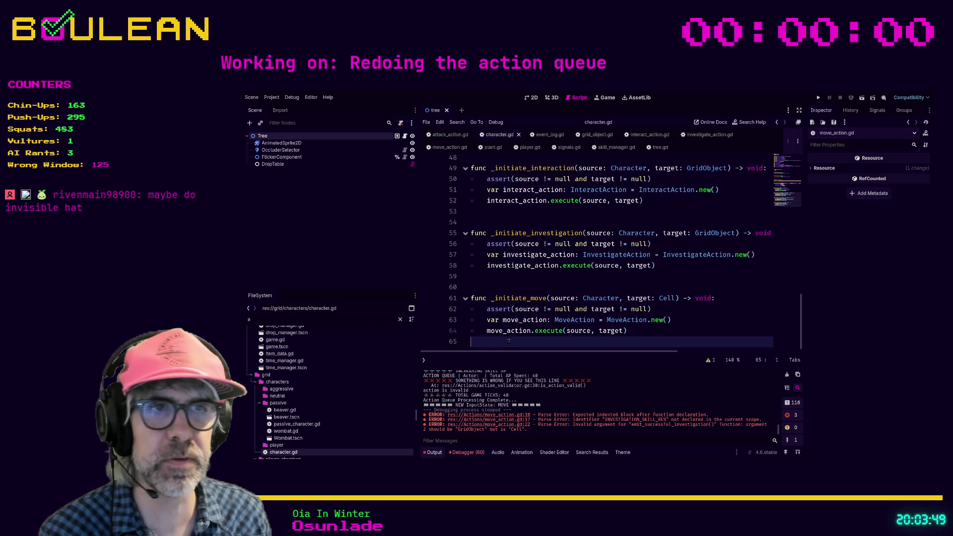
- Switch to move_action.gd and scroll up to its class_name MoveAction header
scroll(508, 341, "up", 1)
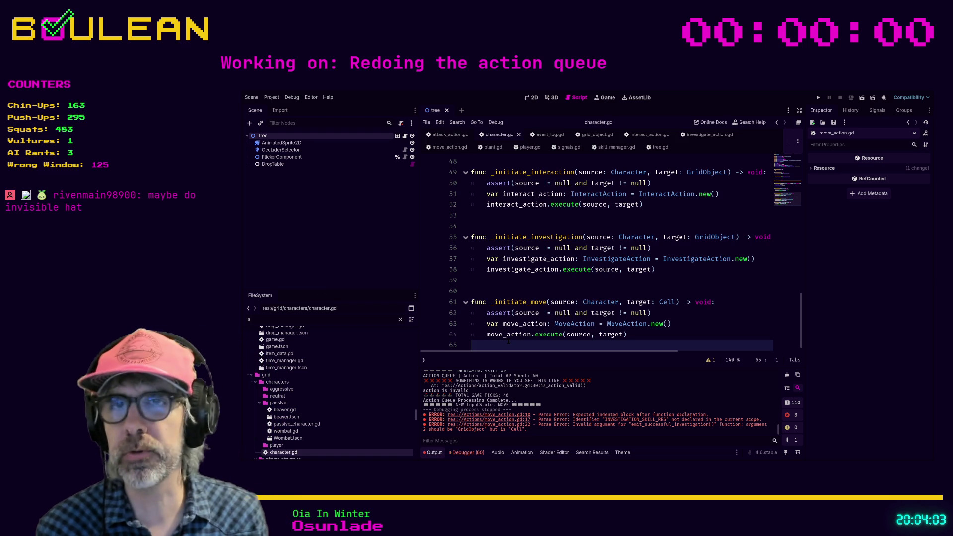
scroll(489, 346, "down", 1)
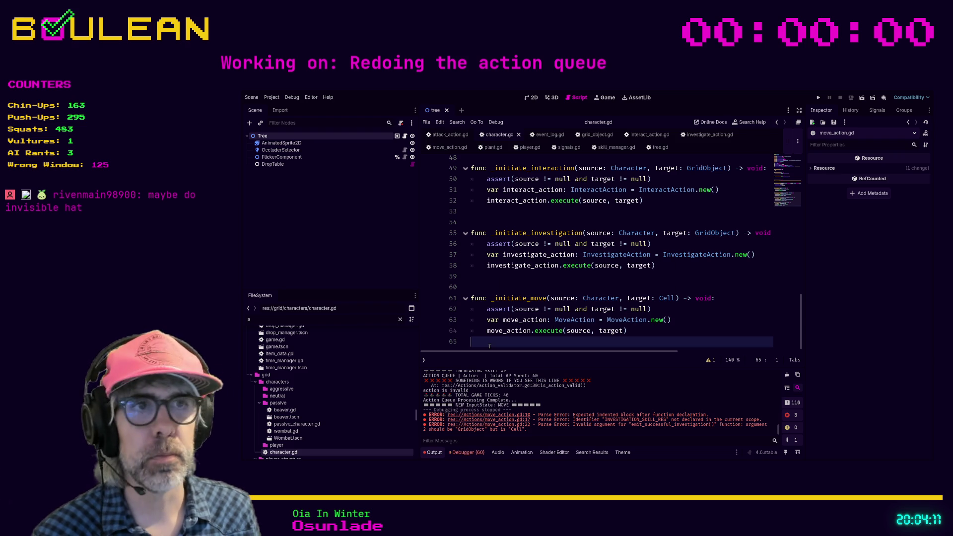
left_click(448, 149)
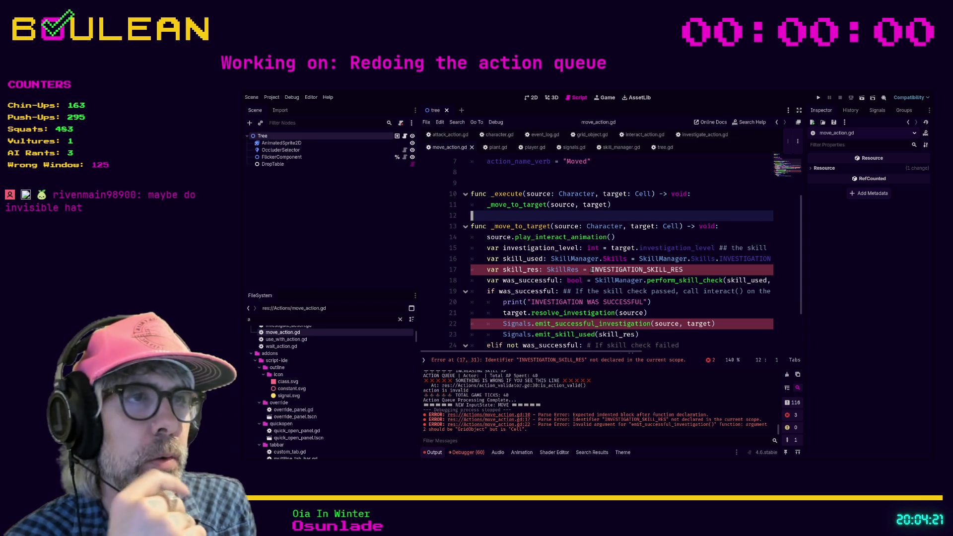
scroll(590, 270, "up", 2)
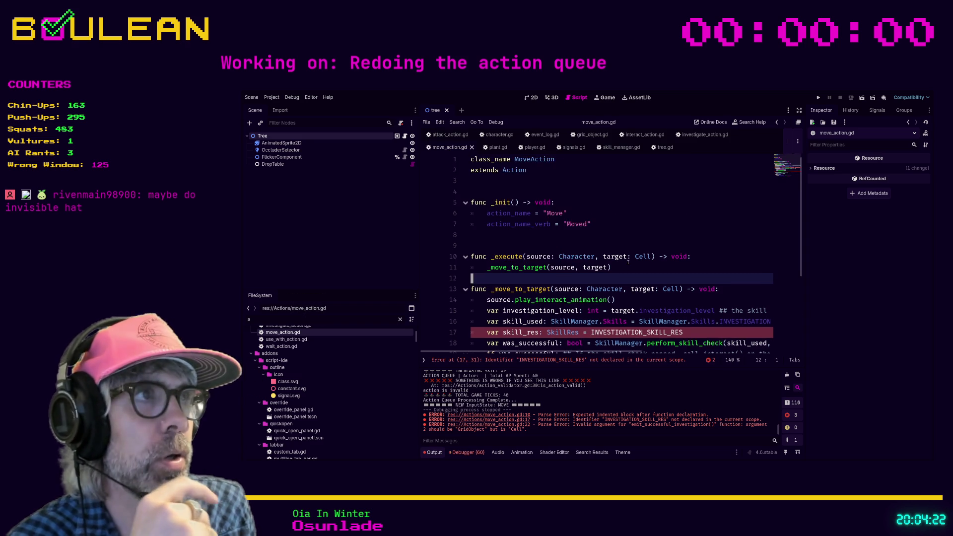
- Preload wandering_skill_res.tres as a WANDERING_SKILL_RES constant on line 4 of move_action.gd
left_click(503, 184)
left_click(343, 319)
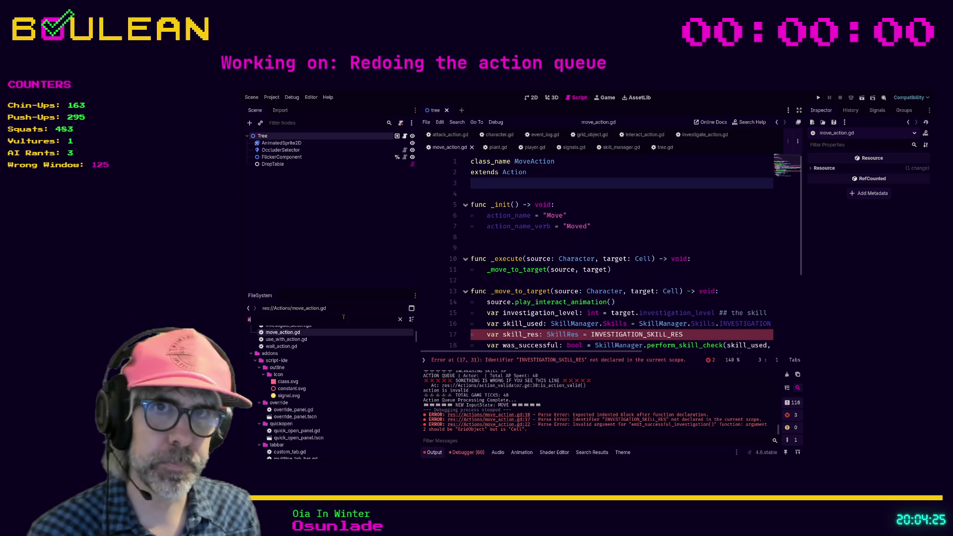
key("BackSpace")
type("wandering")
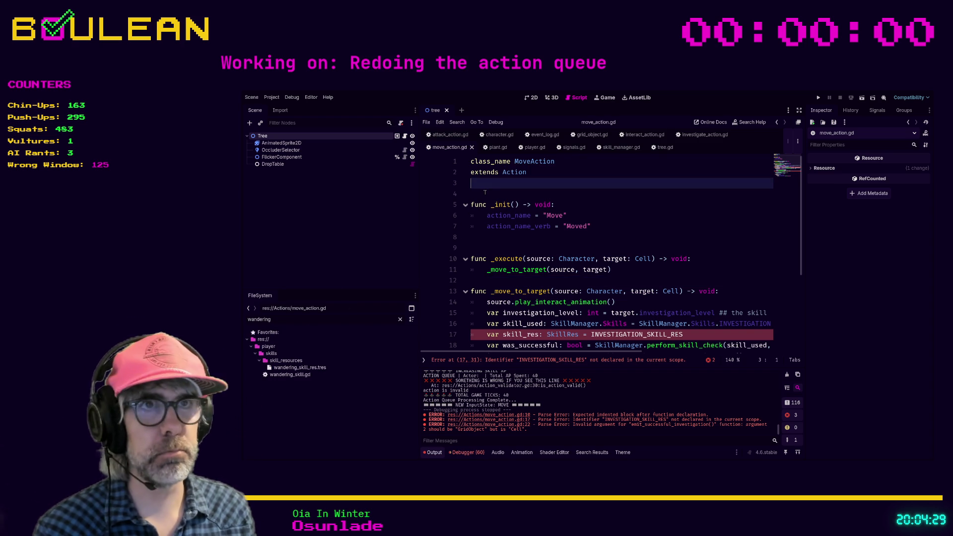
key("Return")
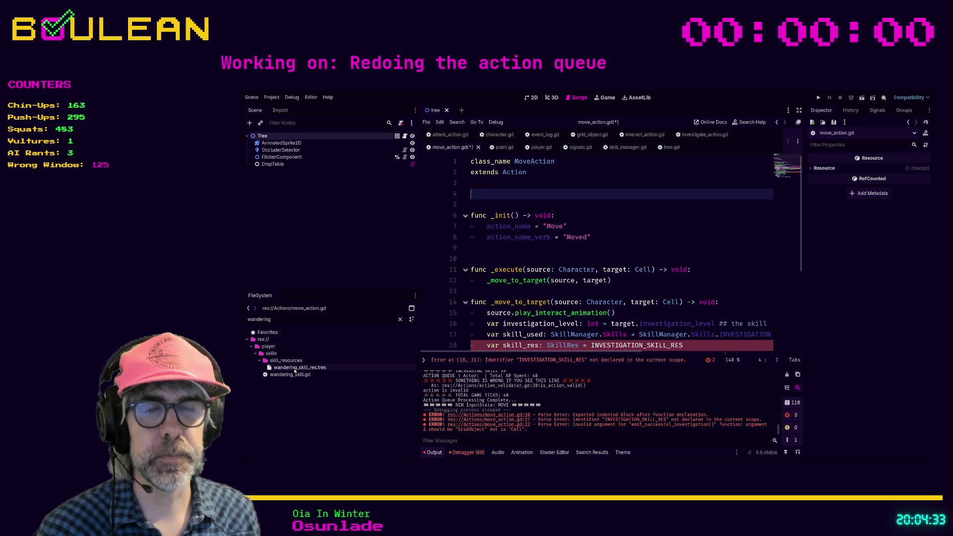
left_click(283, 367)
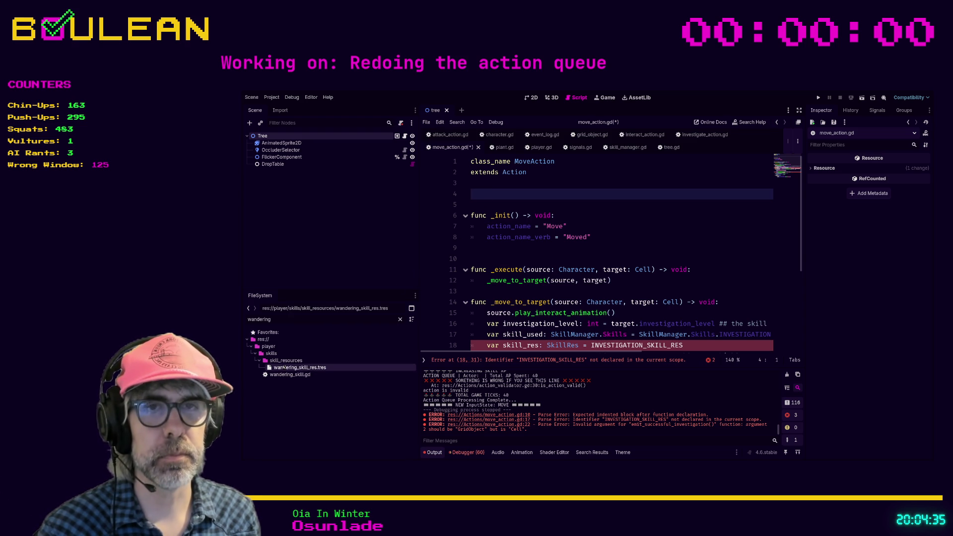
mouse_move(281, 369)
left_mouse_down()
mouse_move(476, 239)
mouse_move(472, 195)
left_mouse_up()
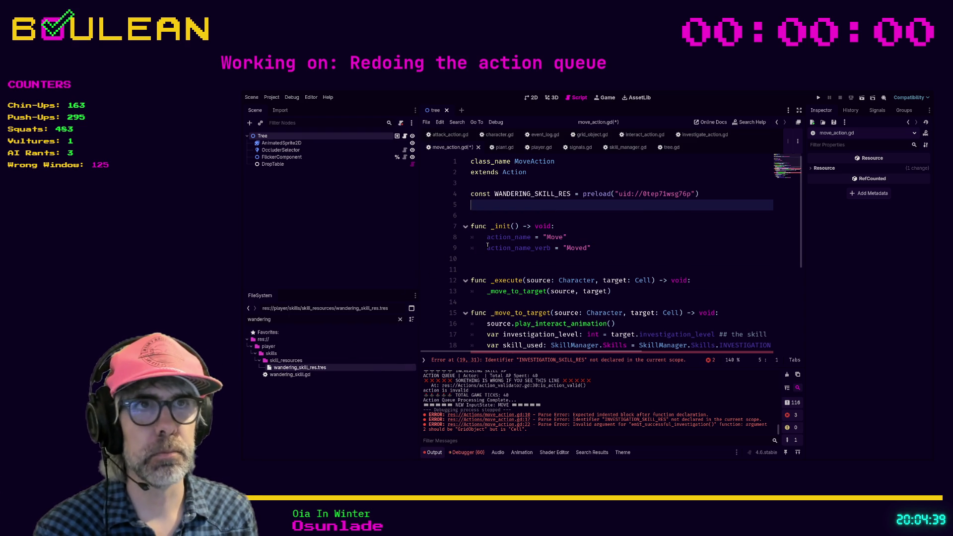
key("Delete")
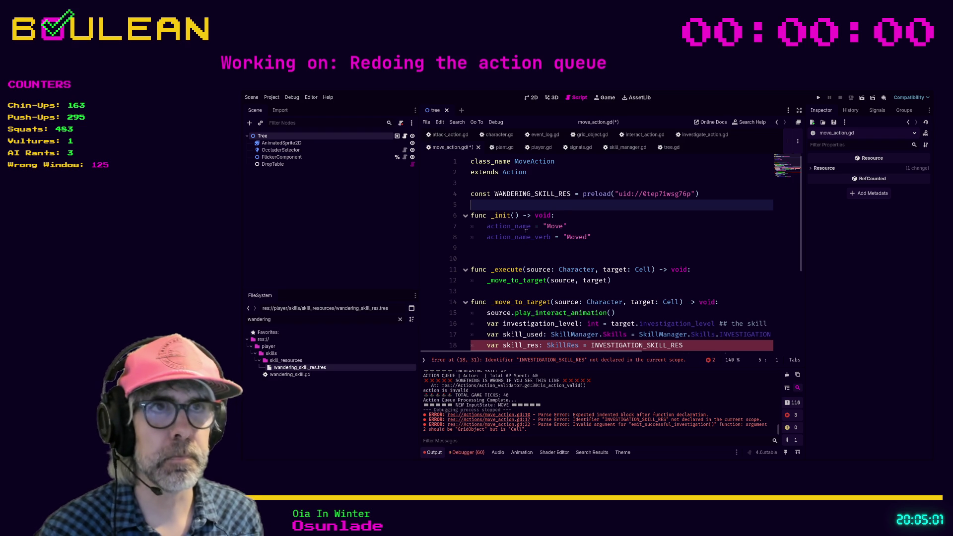
- Replace INVESTIGATION_SKILL_RES with WANDERING_SKILL_RES on line 18, then switch to Obsidian
scroll(523, 227, "down", 2)
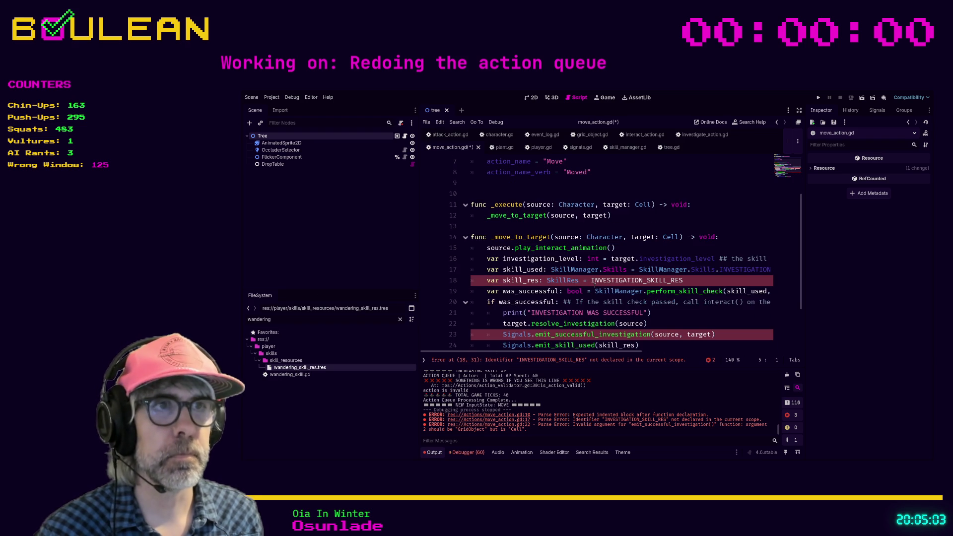
left_click(591, 281)
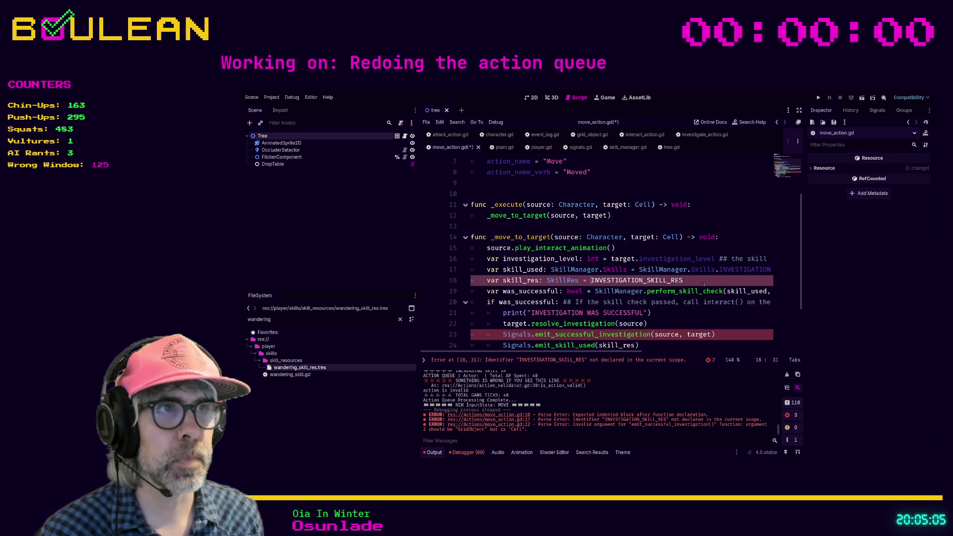
key("shift+End")
type("WANDER")
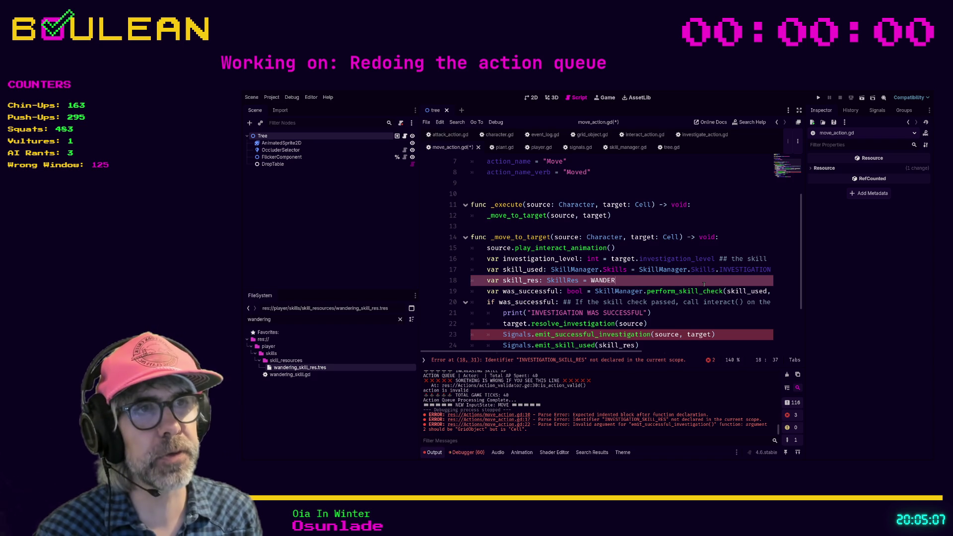
key("Return")
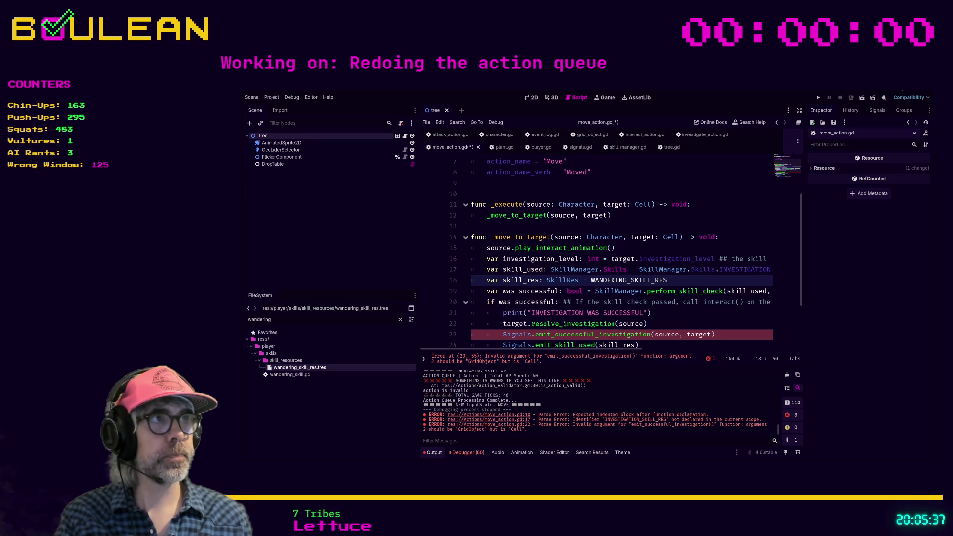
key("alt+Tab")
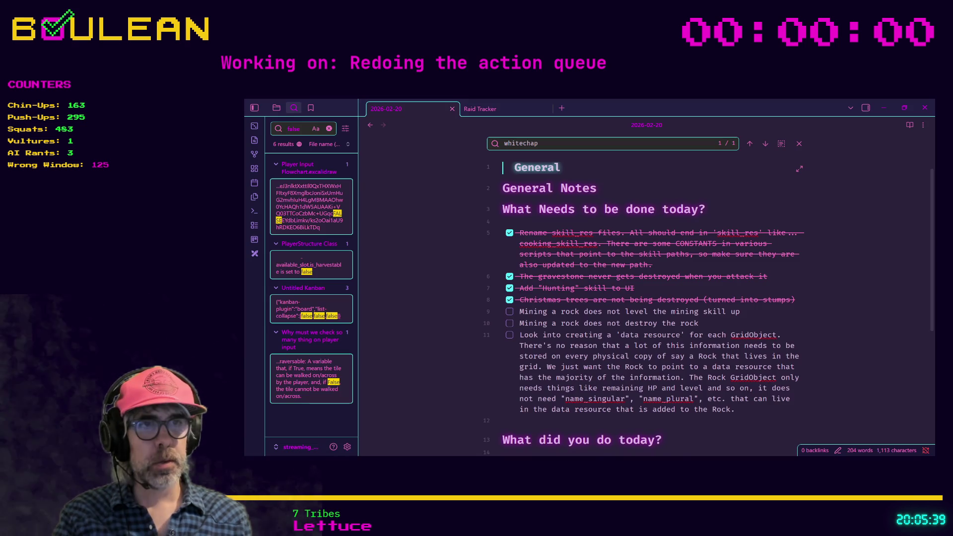
- Add a to-do item for new movement-based skills such as Swimming and Mountaineering
key("Left")
key("Return")
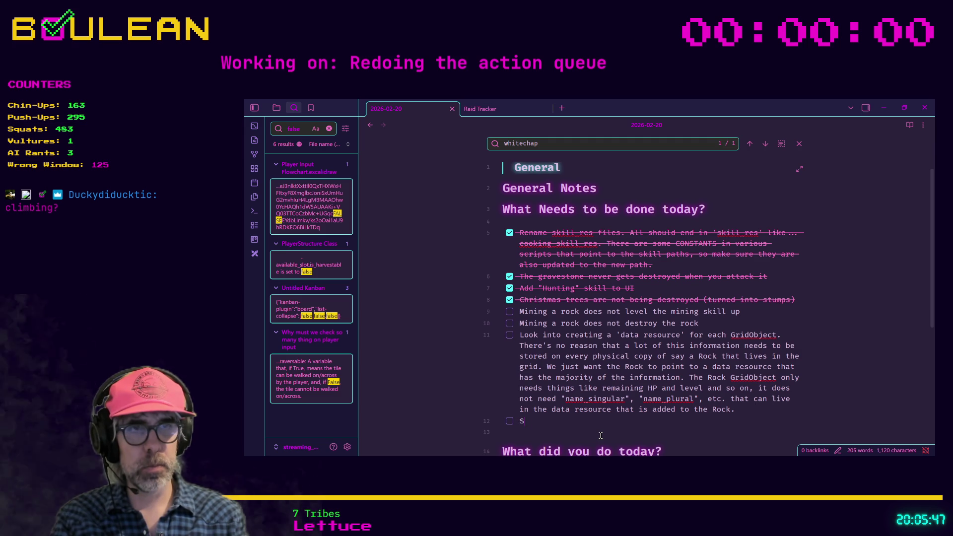
type("New whit")
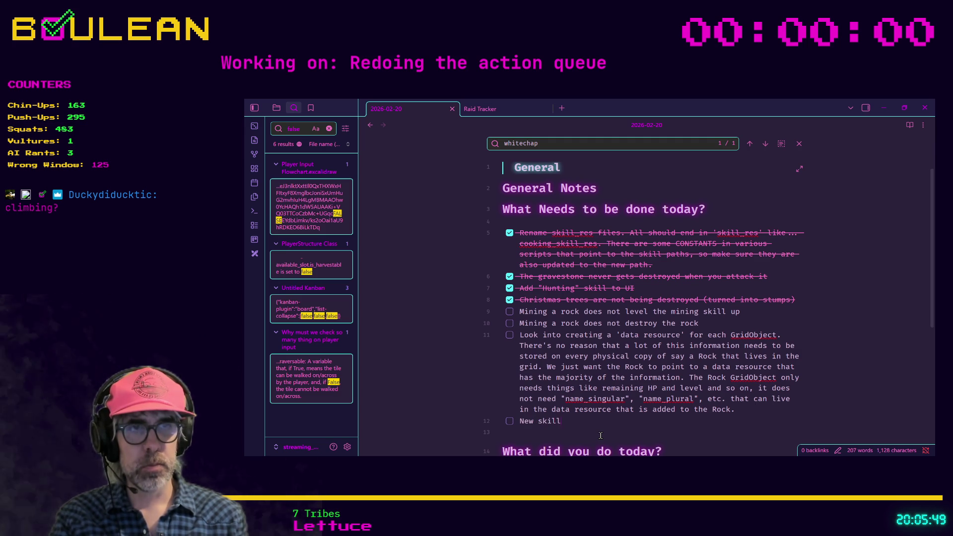
key("BackSpace")
key("BackSpace")
key("BackSpace")
type("men")
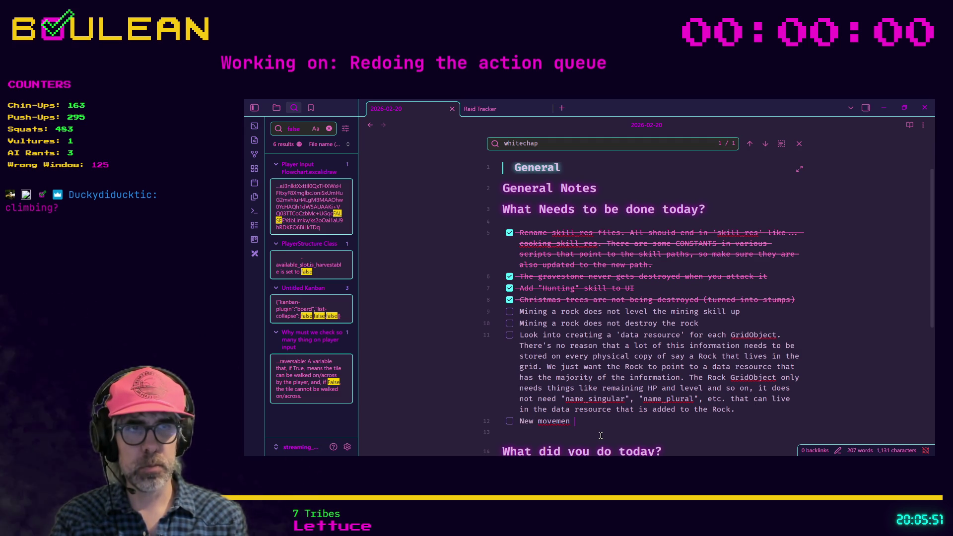
type("t-based sk")
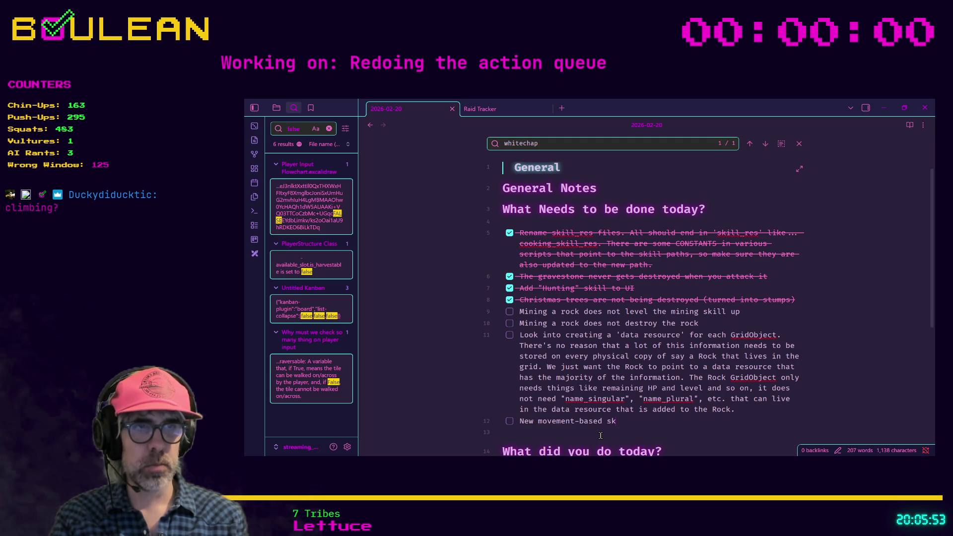
type("illsmming, Mountaineering")
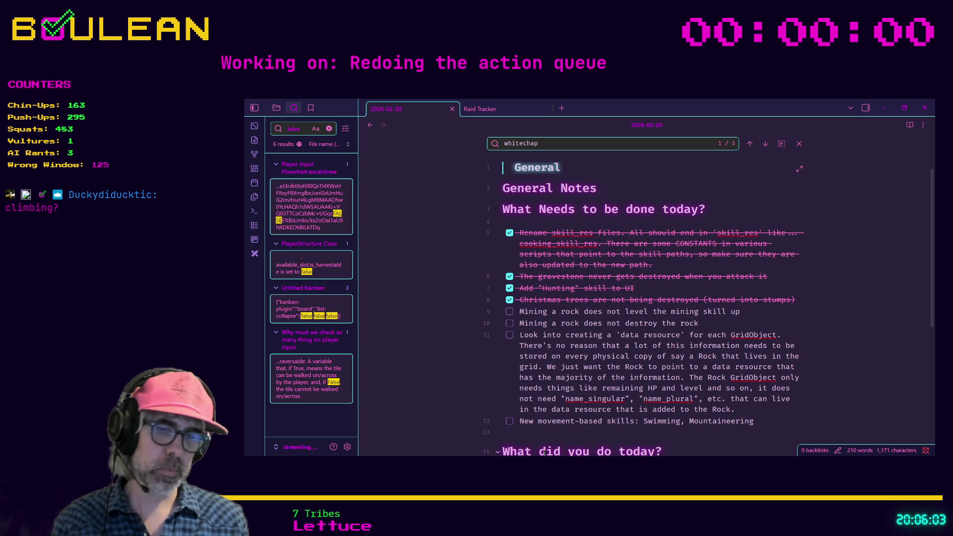
type("Add n")
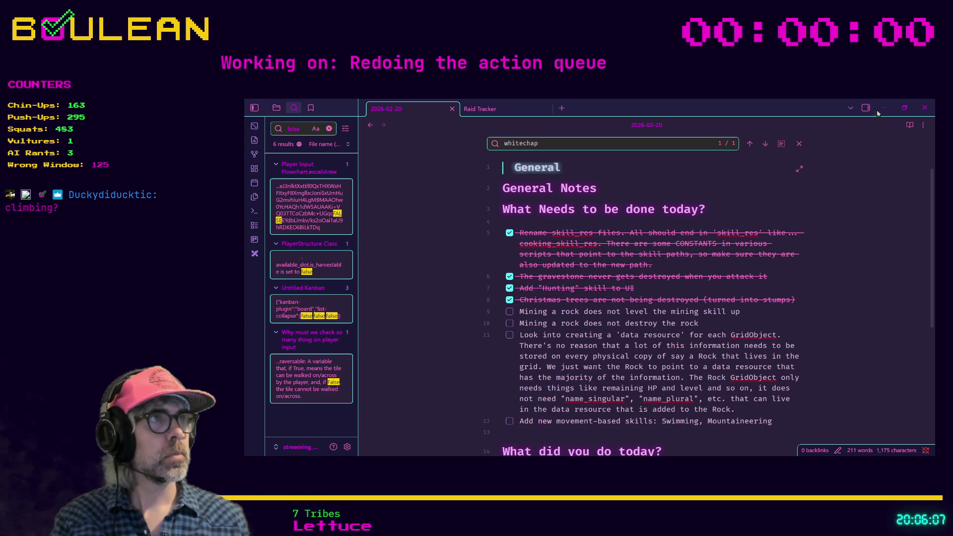
- Append '(or climbing (or both)' and the chat viewer's handle to that to-do, then return to Godot
left_click(884, 107)
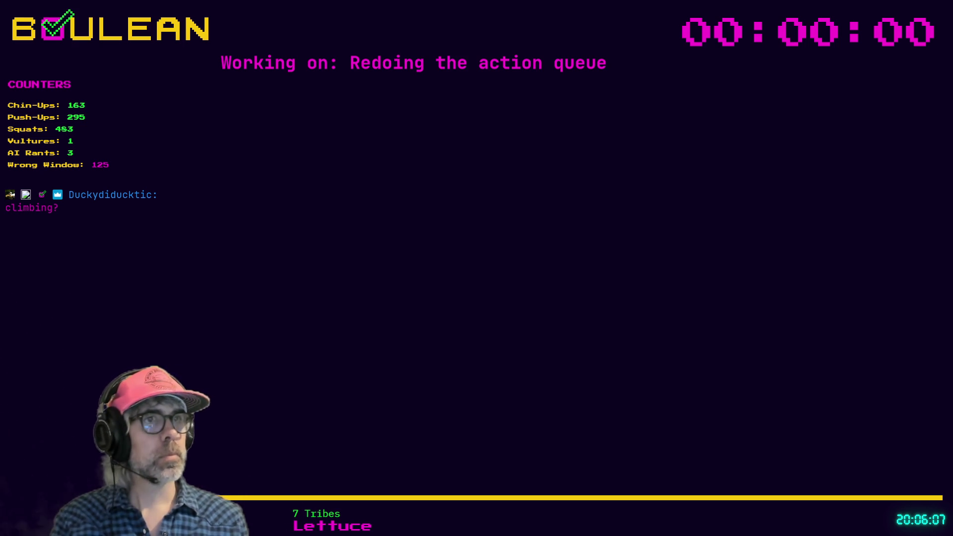
key("alt+Tab")
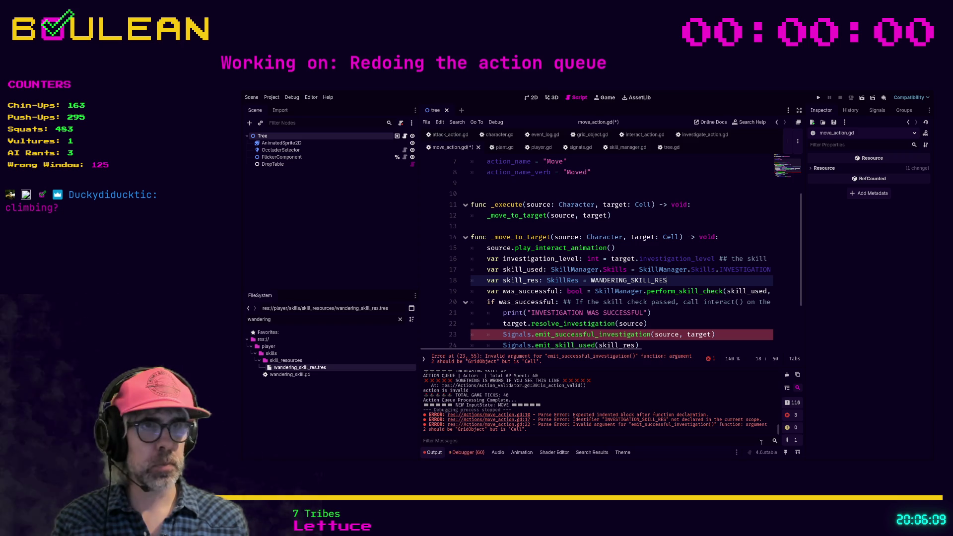
left_click(666, 344)
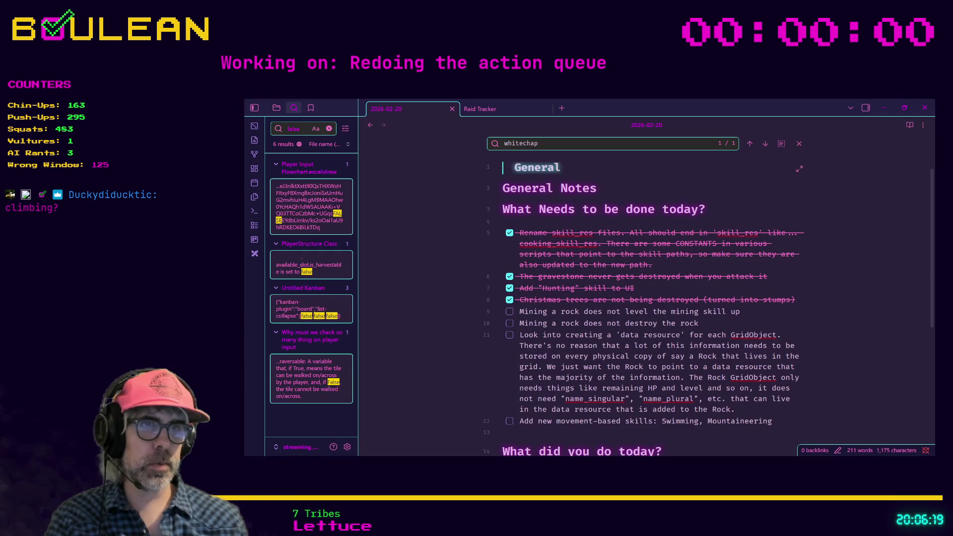
scroll(576, 394, "down", 2)
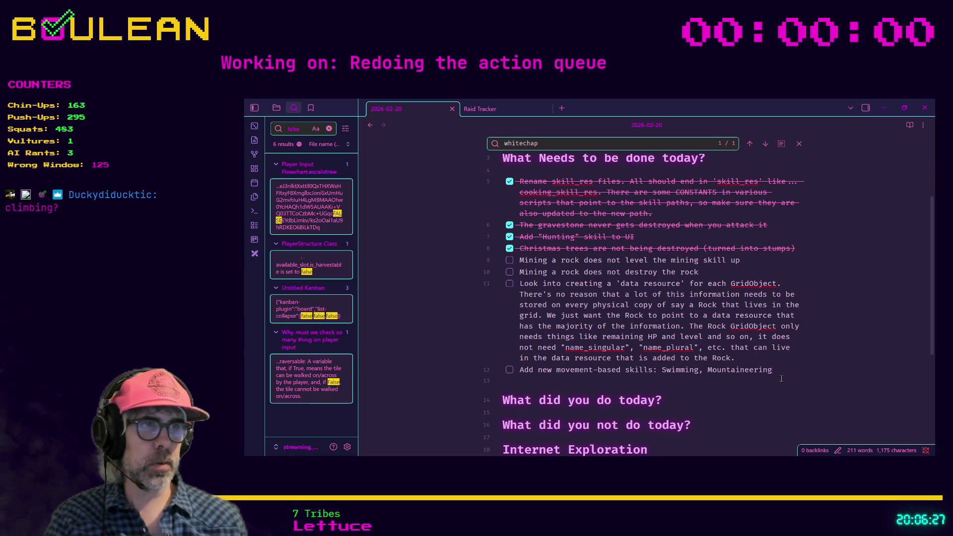
type(" (or ")
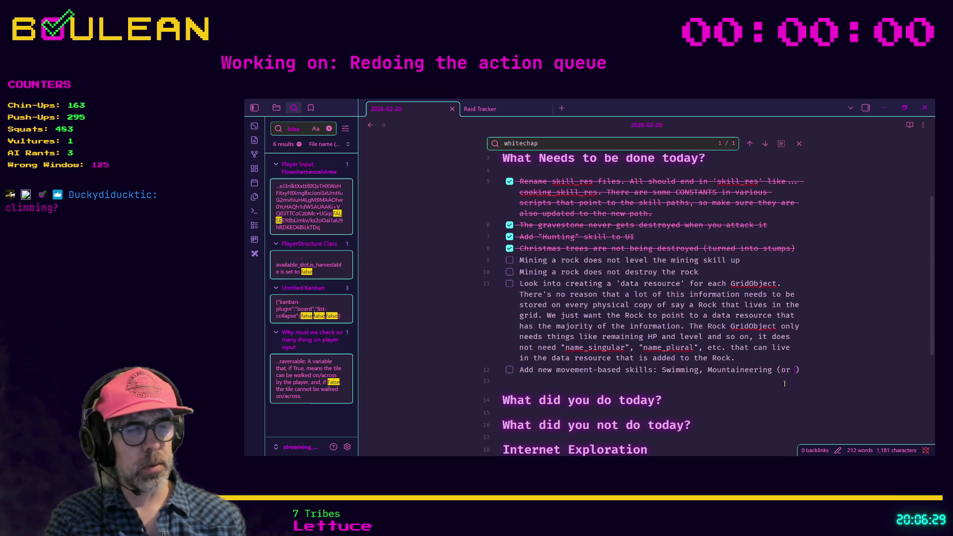
type("climbing")
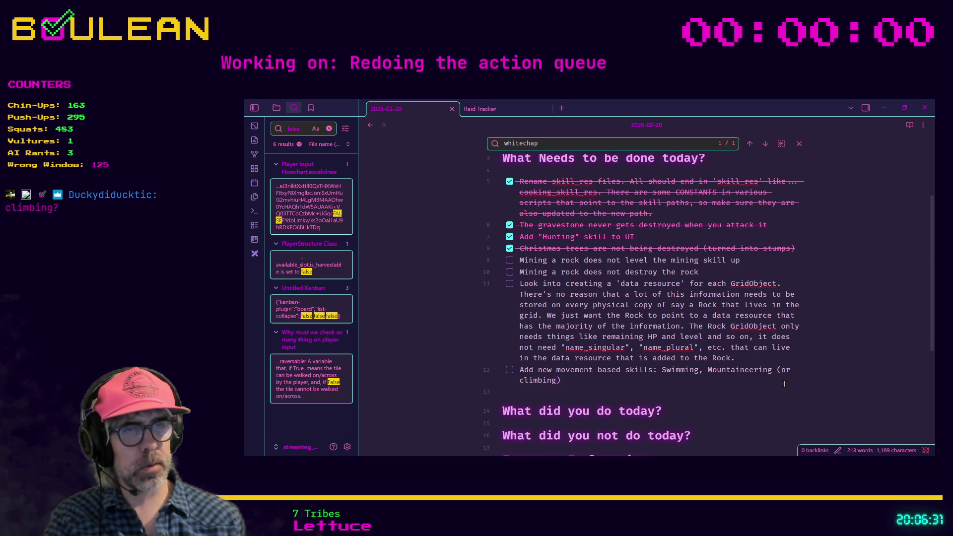
type(" (or both)")
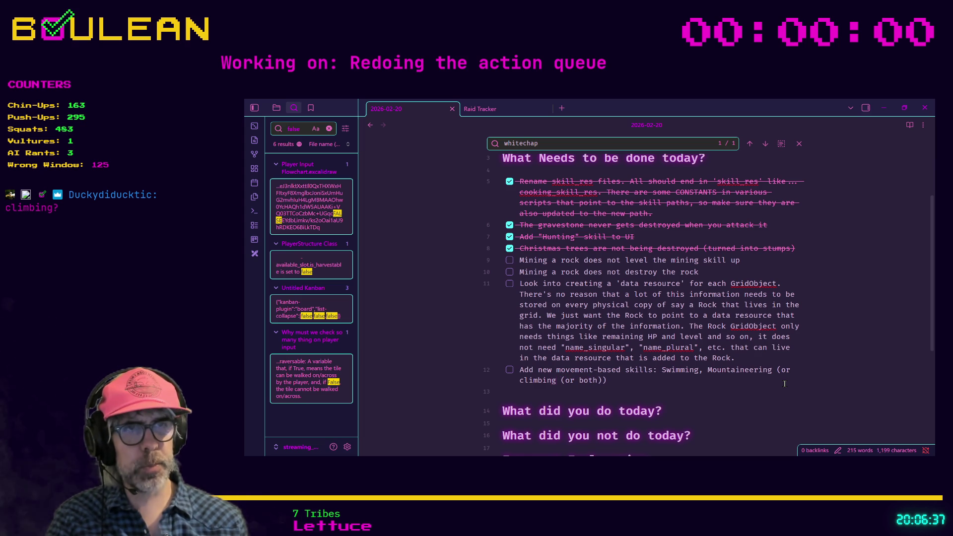
type(" @duckydid ")
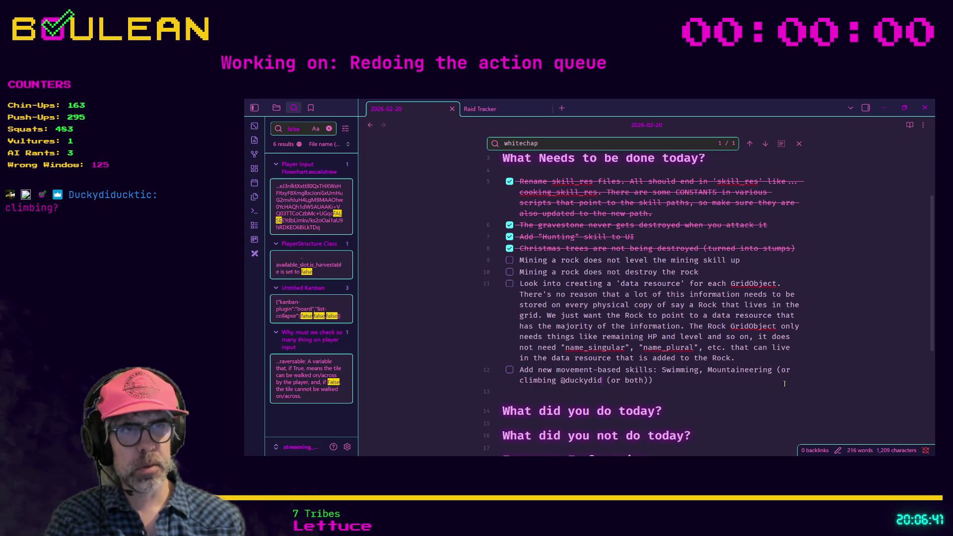
type("uckti")
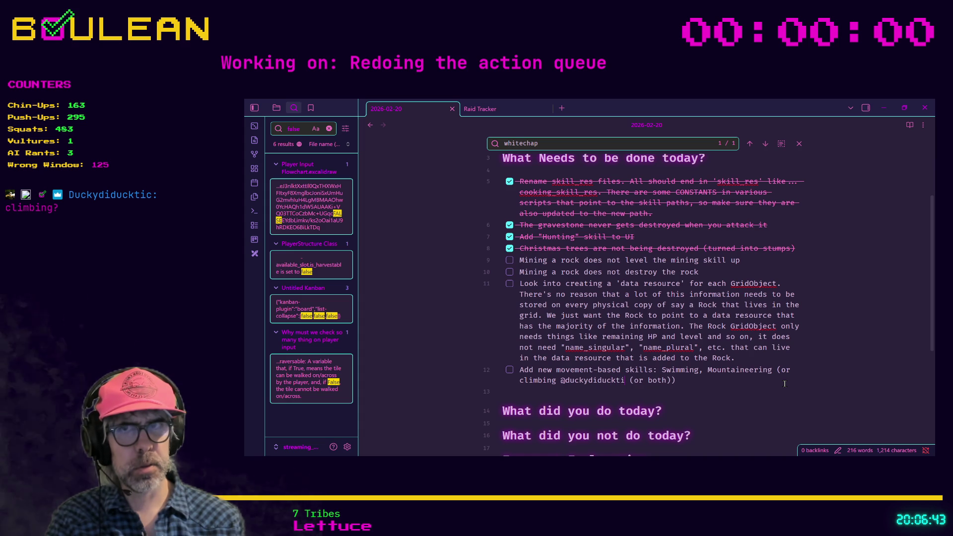
type("c")
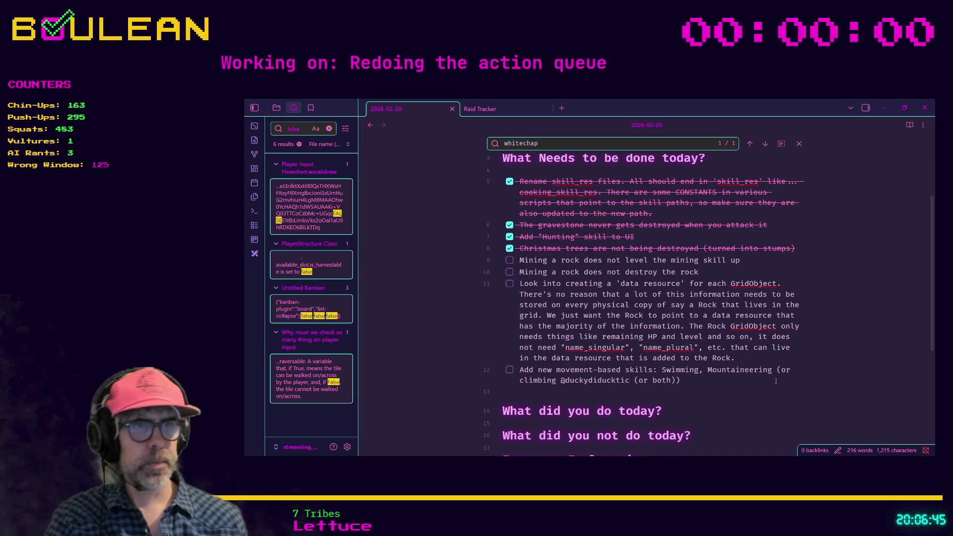
left_click(886, 110)
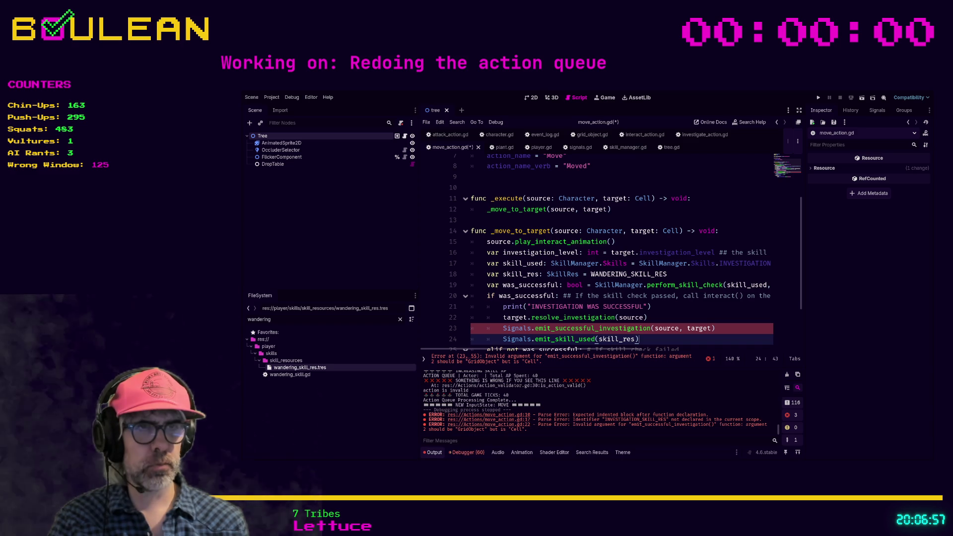
- Change the line 21 success print from INVESTIGATION WAS SUCCESSFUL to MOVEMENT WAS SUCCESSFUL
left_click(737, 326)
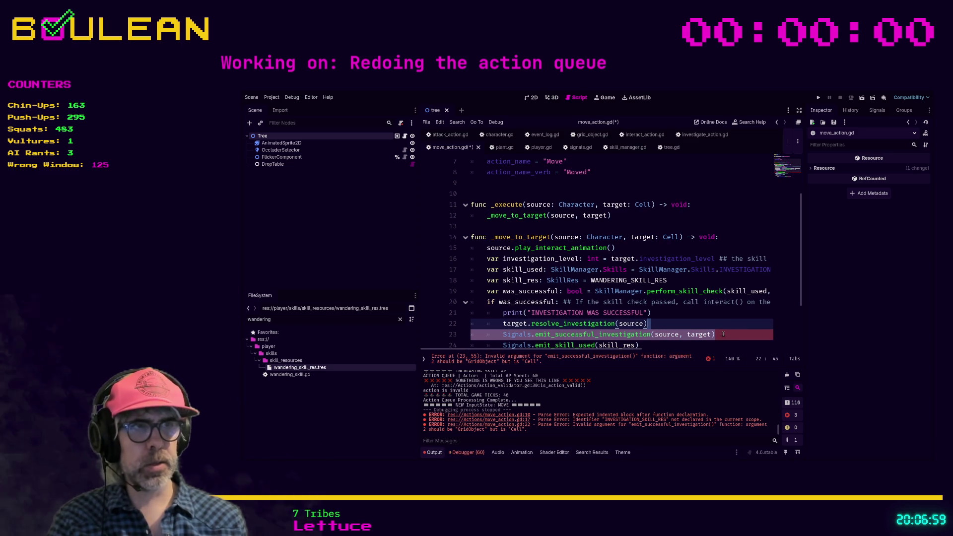
left_click(722, 334)
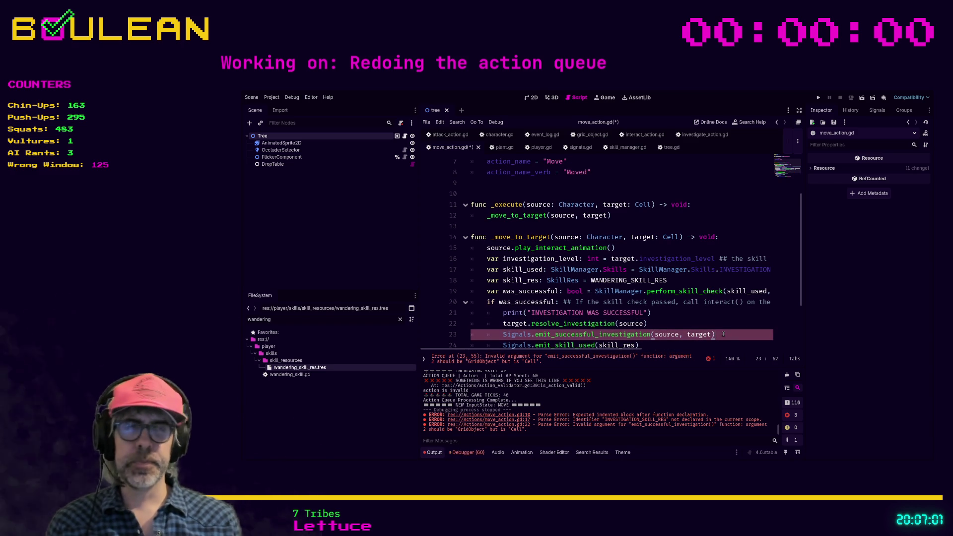
scroll(722, 334, "down", 1)
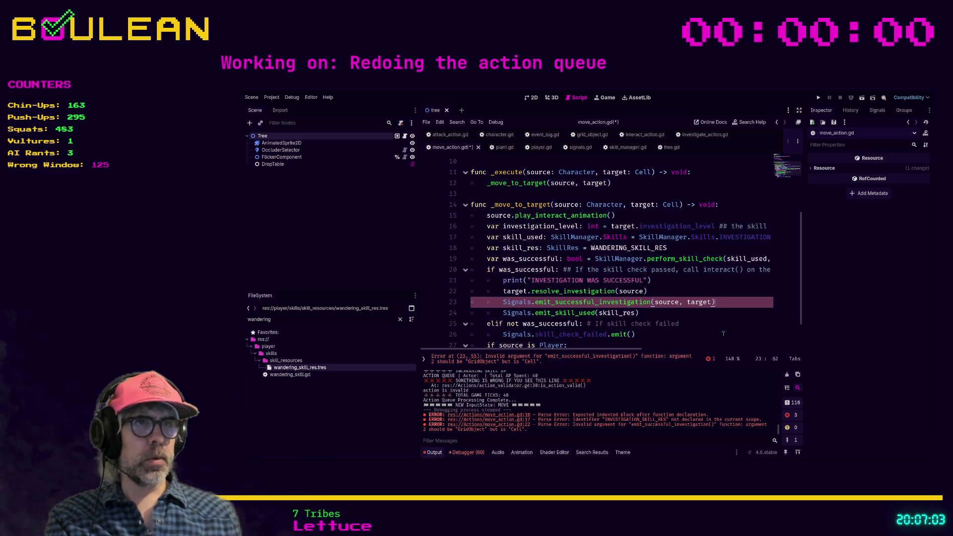
double_click(552, 280)
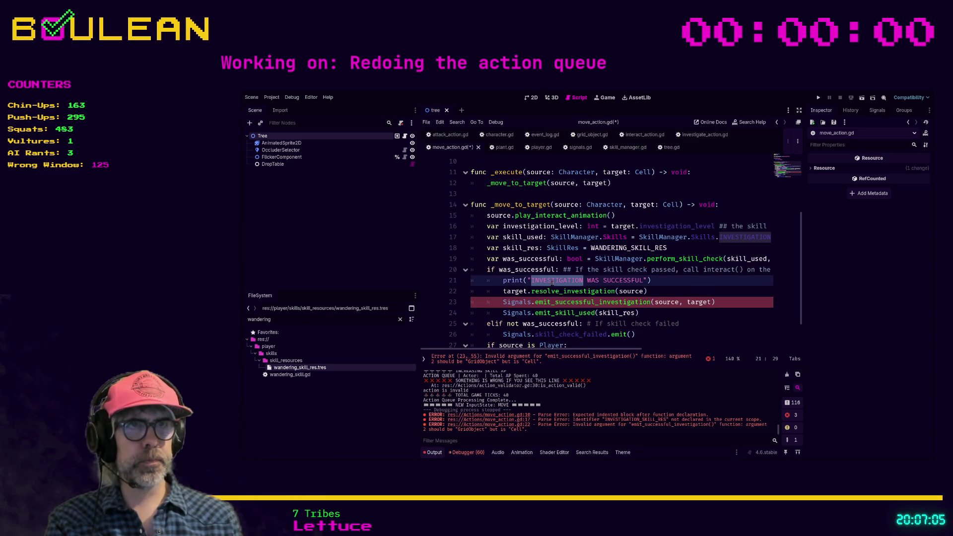
type("MOVEMENT")
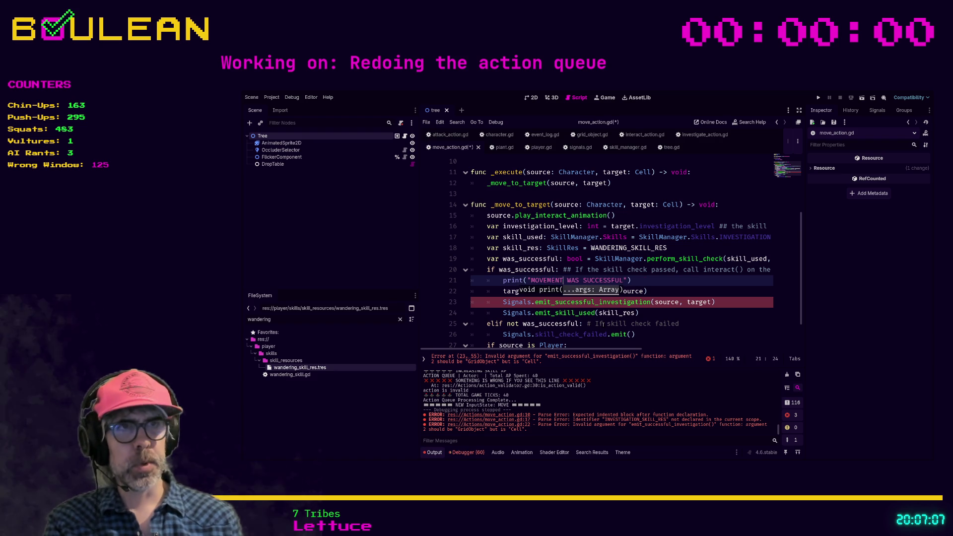
left_click(658, 291)
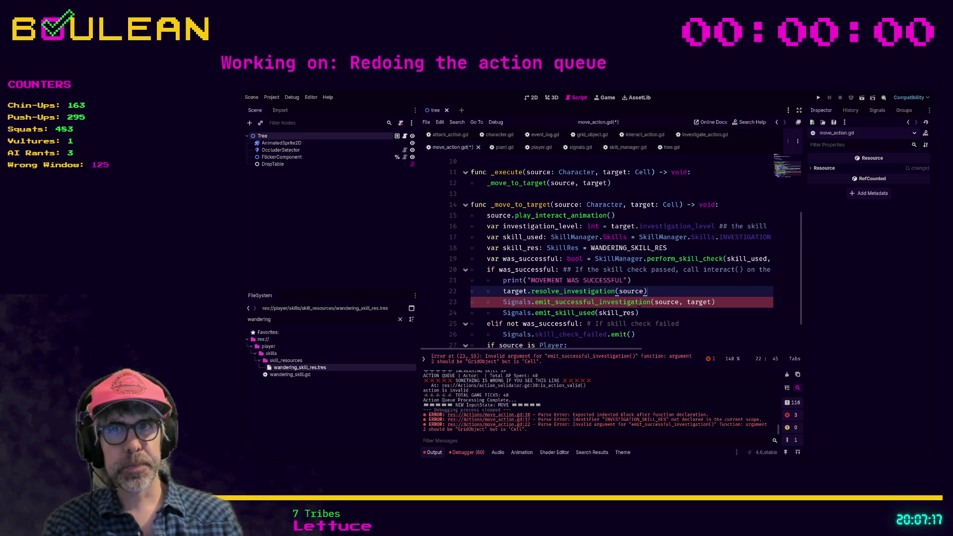
left_click(722, 302)
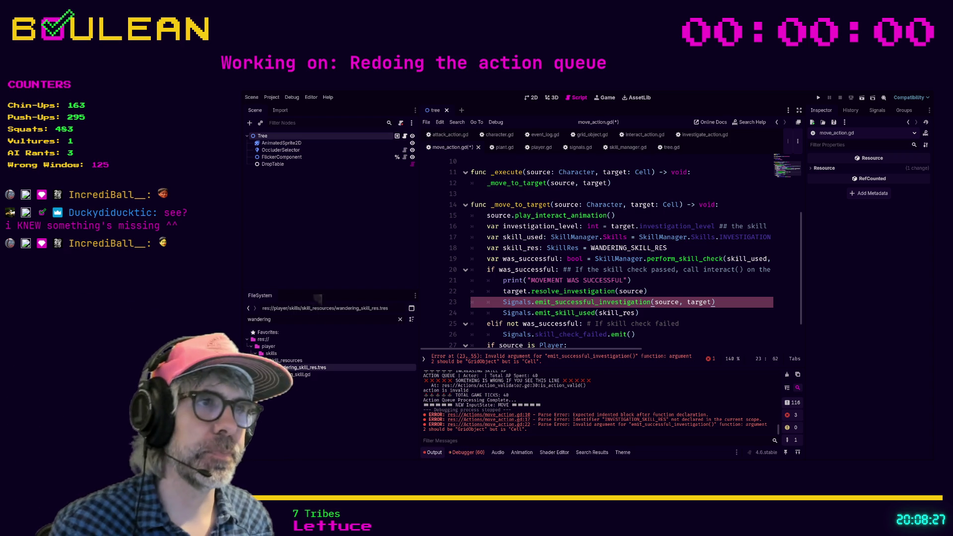
scroll(725, 304, "down", 1)
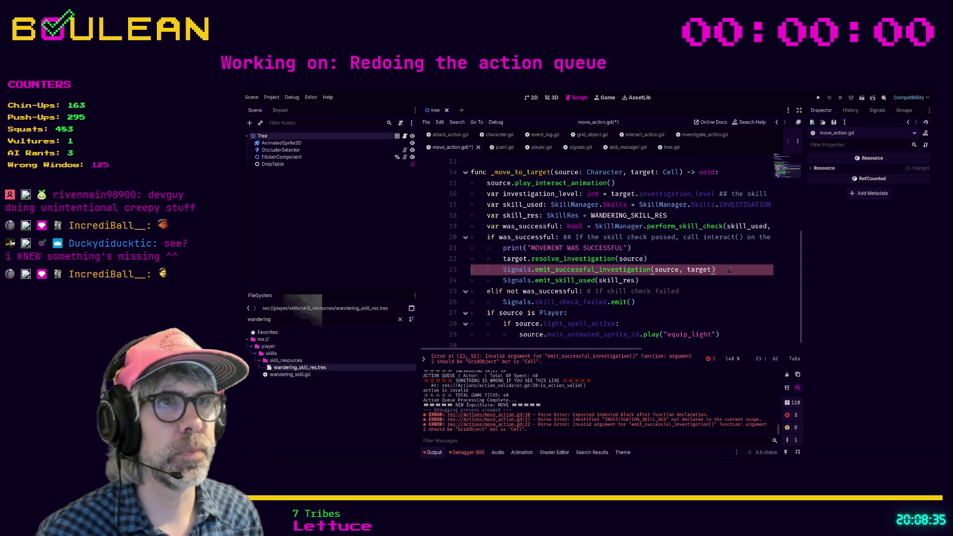
- Add a Signals.emit_succesfull_movement line after line 23, then open signals.gd
key("Return")
type("Signals.e")
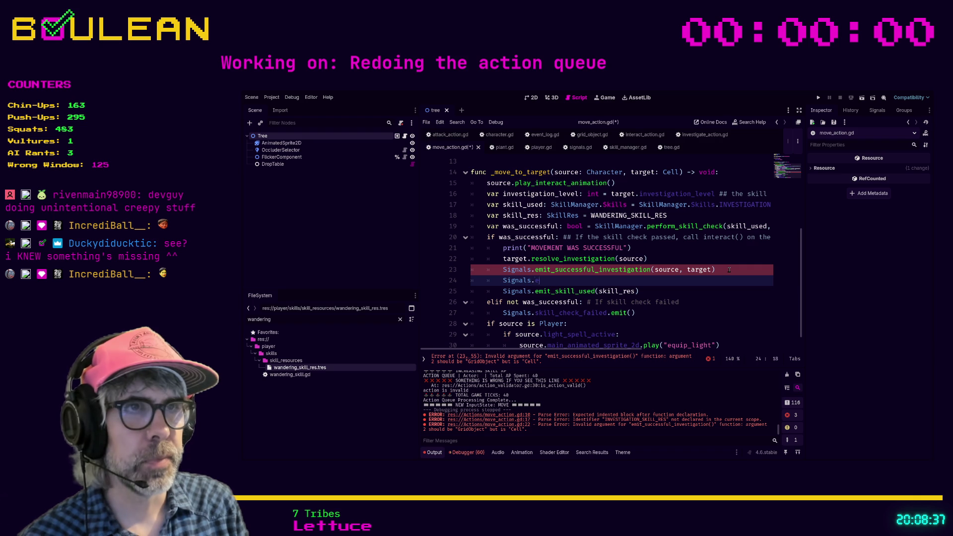
type("mit_succesf")
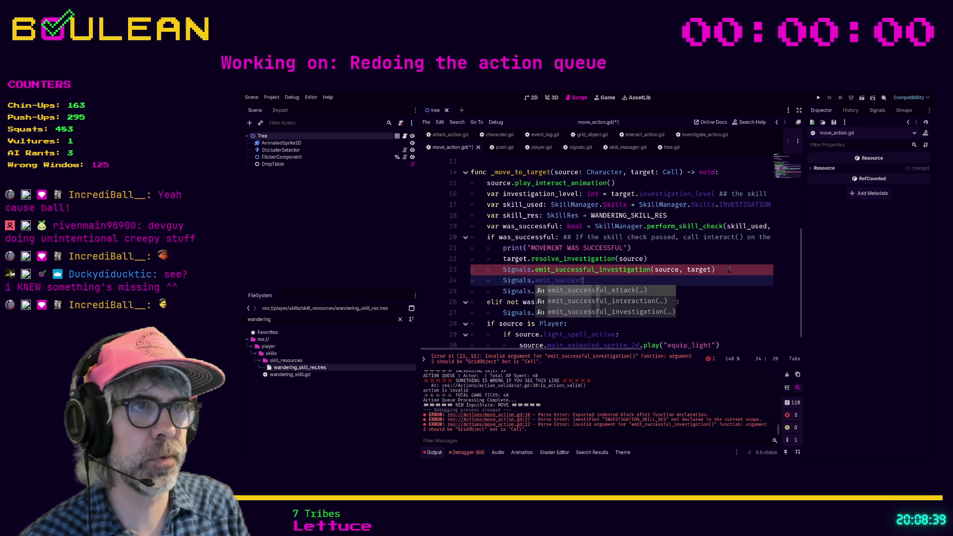
type("ull_movem")
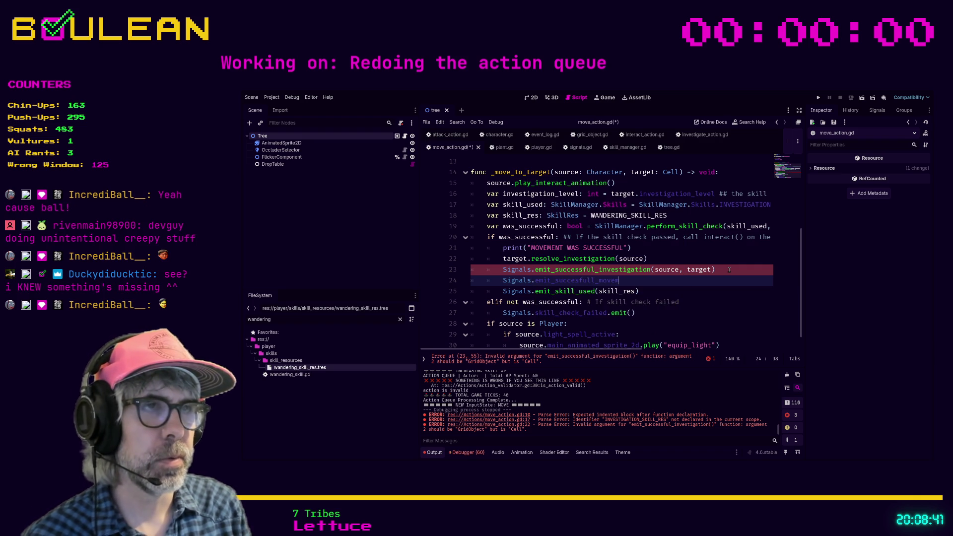
type("ent")
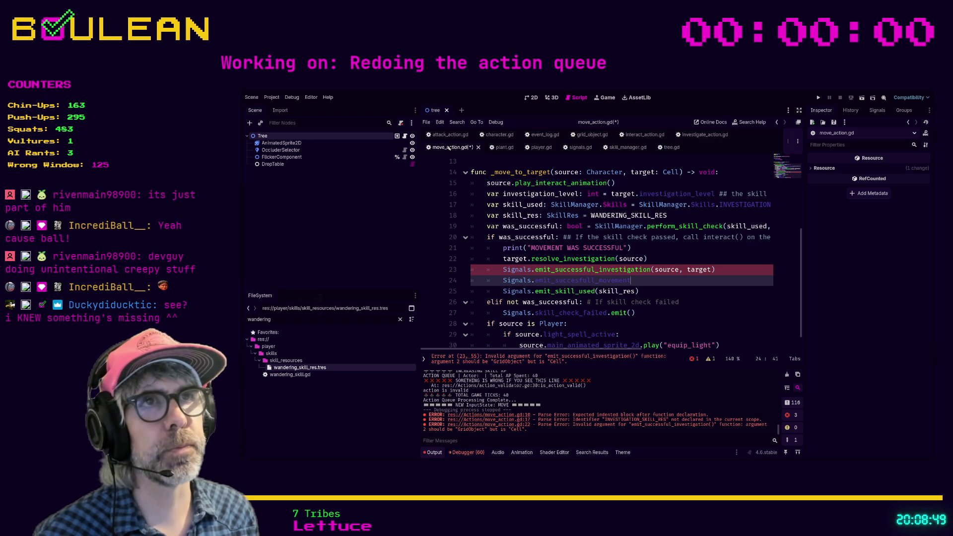
left_click(584, 148)
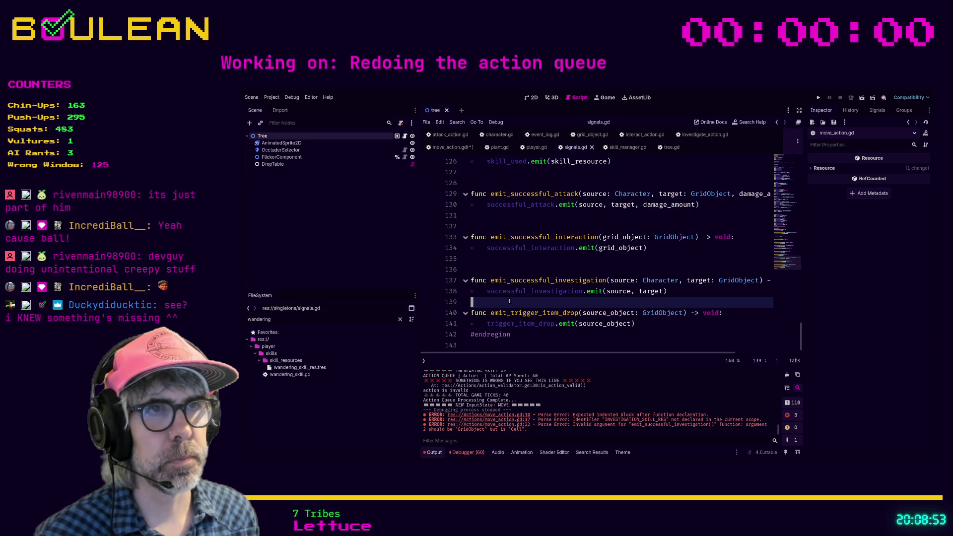
- Add func emit_successful_movement(source: Character, target: Cell) -> void above emit_trigger_item_drop
key("Return")
key("Return")
left_click(532, 312)
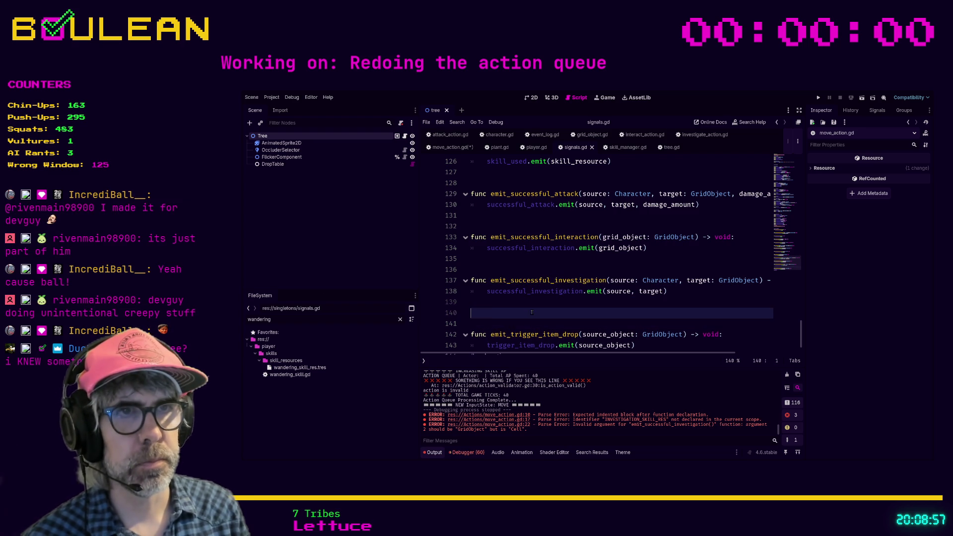
key("Return")
type("func emit_")
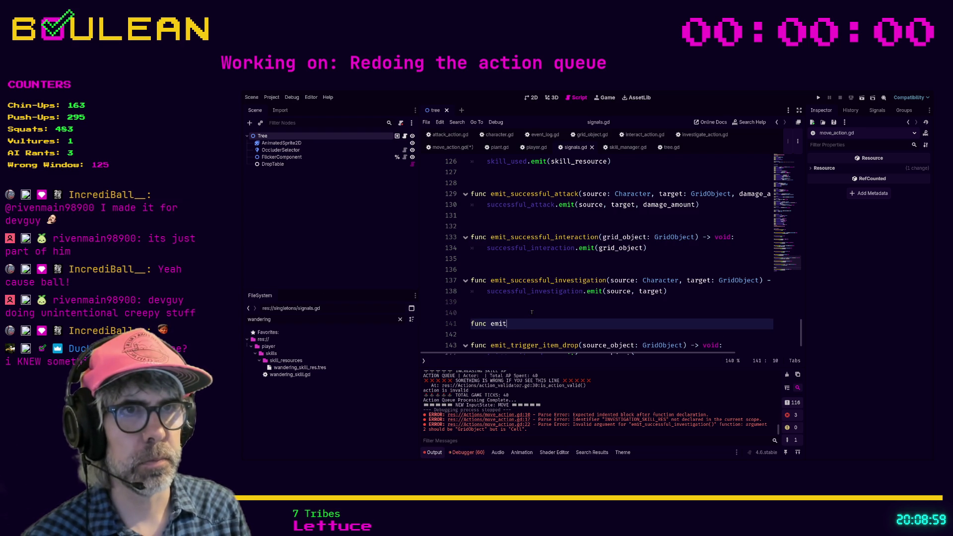
type("success")
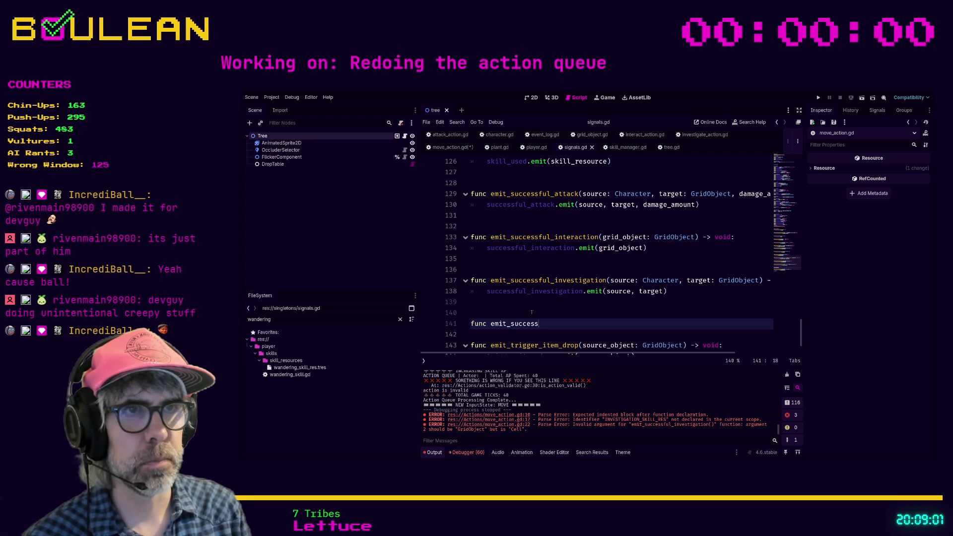
type("ful_movement(sourceh")
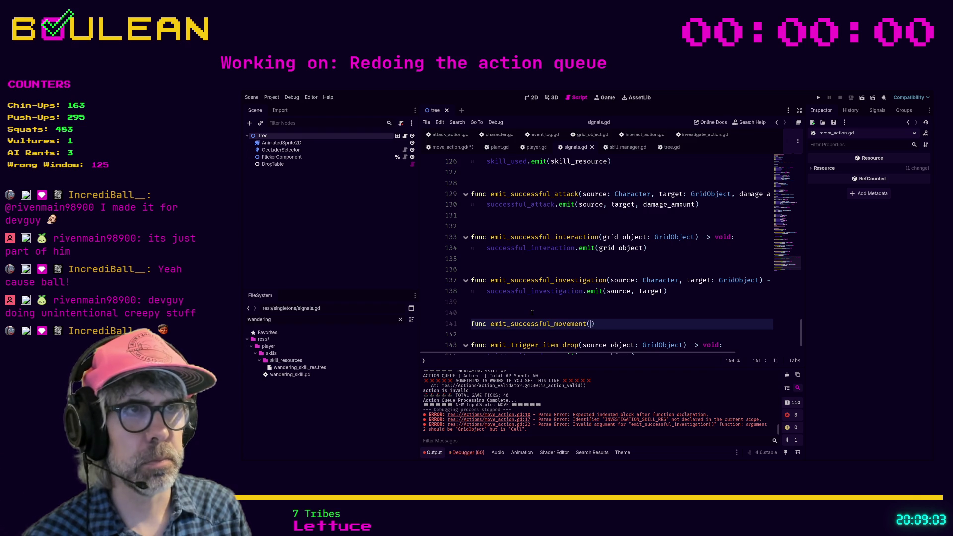
key("BackSpace")
type(": Charac")
type("ter, tar")
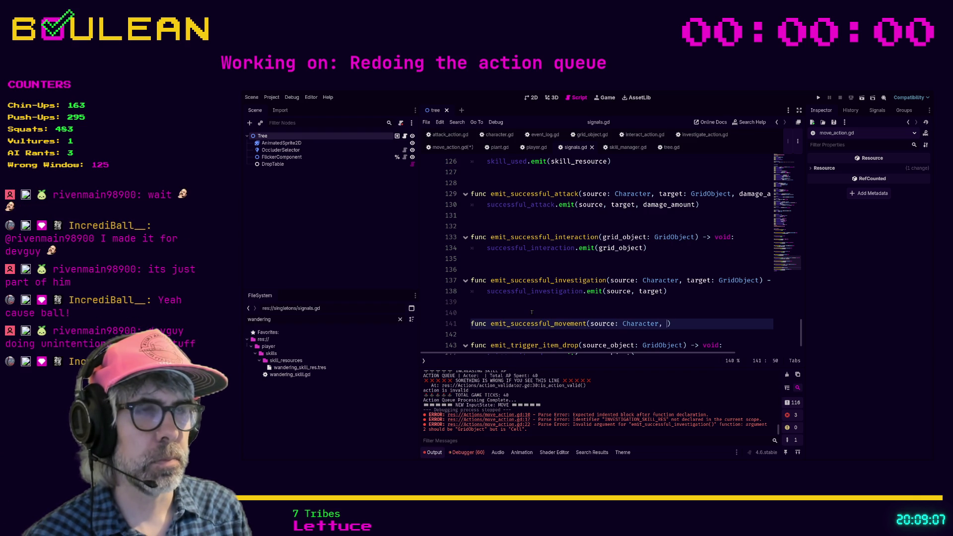
type("get: Cell")
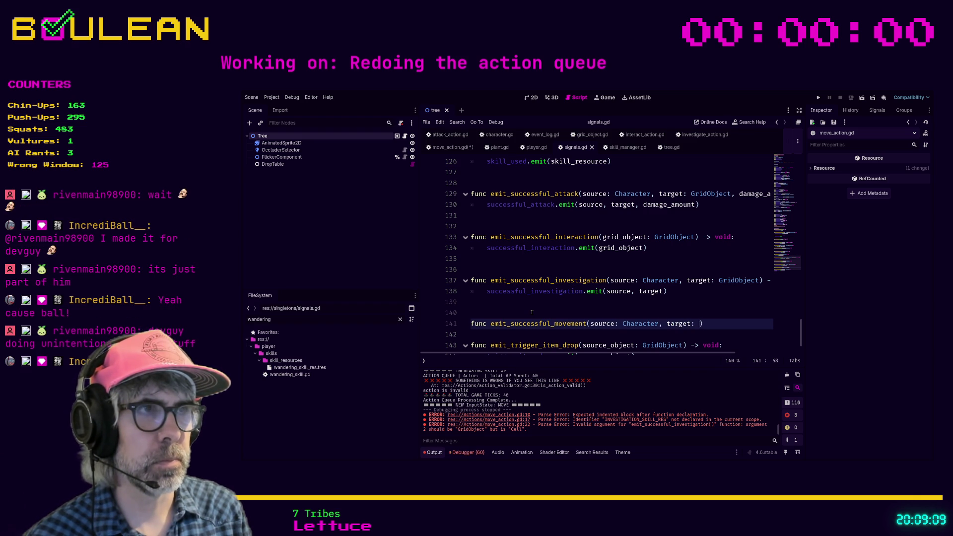
type("-> void")
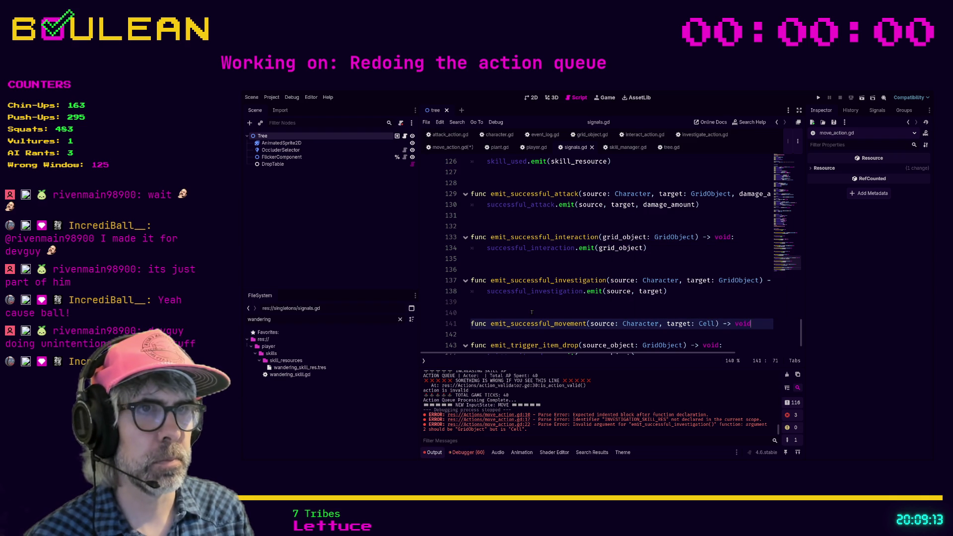
key("Return")
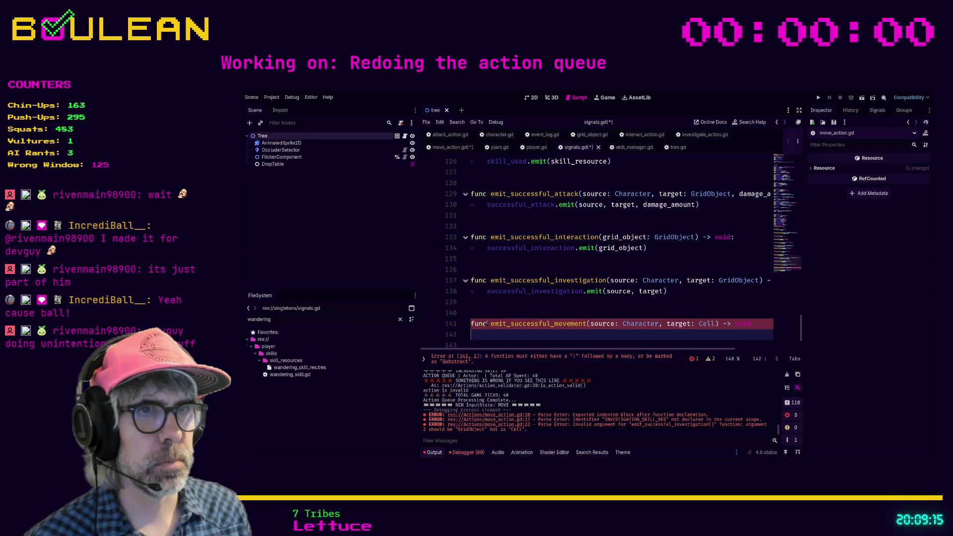
- Copy the successful_movement(source: Character, target: Cell) signature and go to the successful_investigation signal
left_click(511, 324)
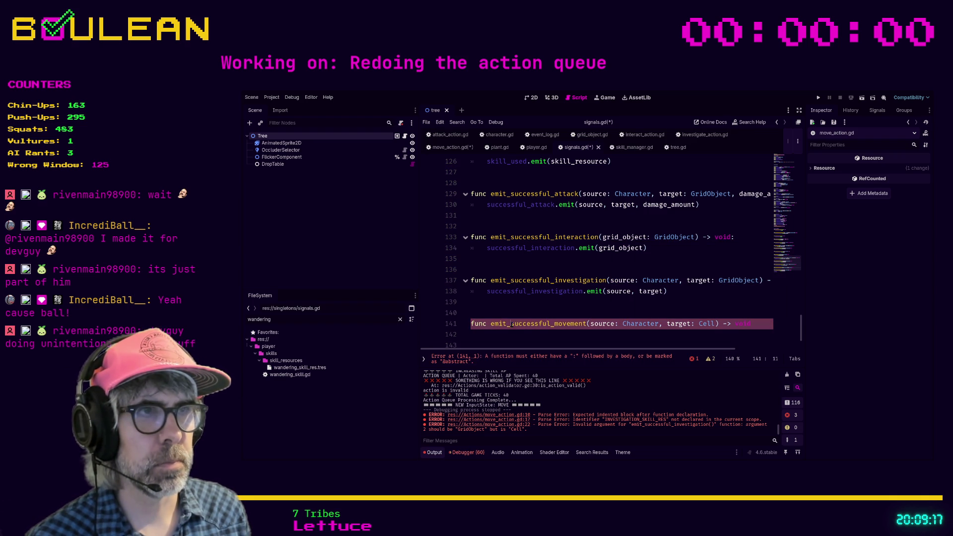
left_click(720, 324, "shift")
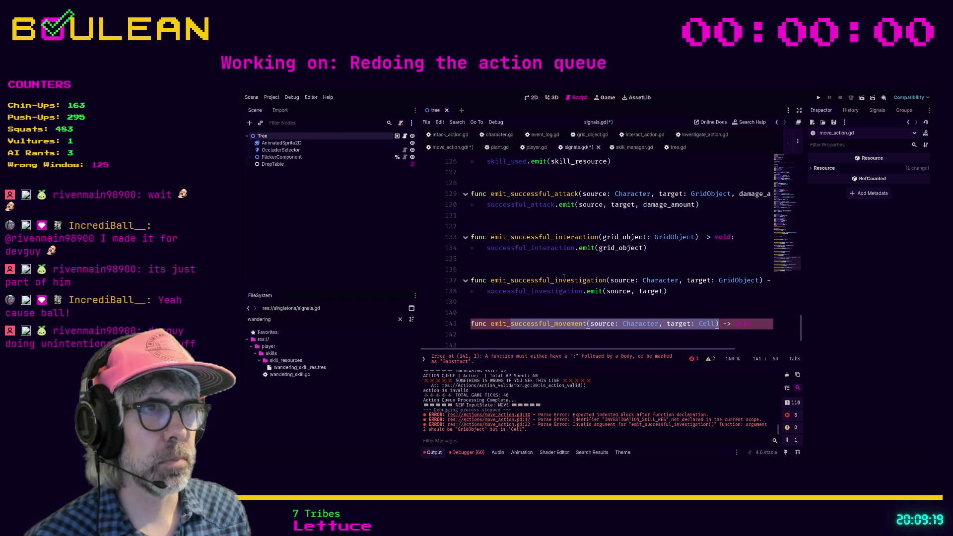
left_click(563, 290, "ctrl")
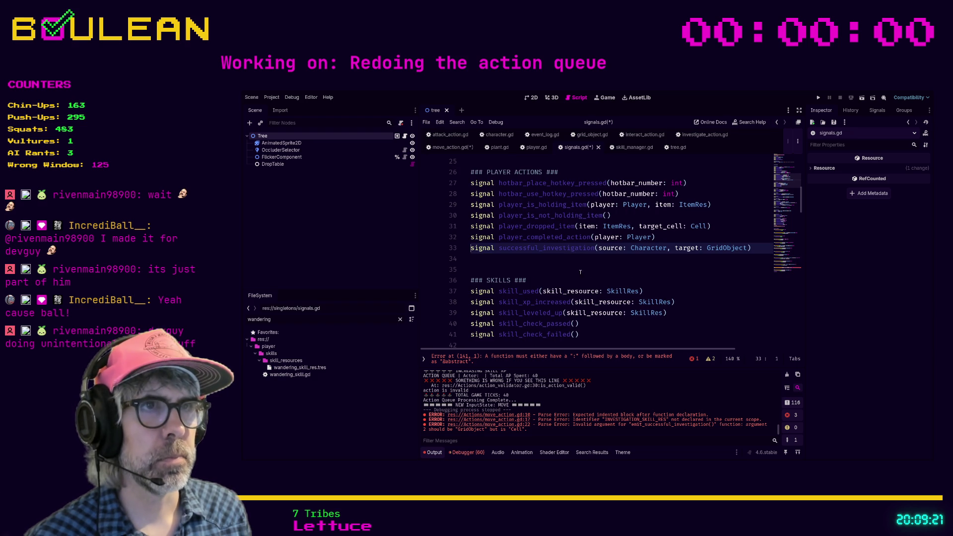
- Declare signal successful_movement(source: Character, target: Cell) below successful_investigation
left_click(527, 260)
type("successful_movement(source: Character, target: Cell)")
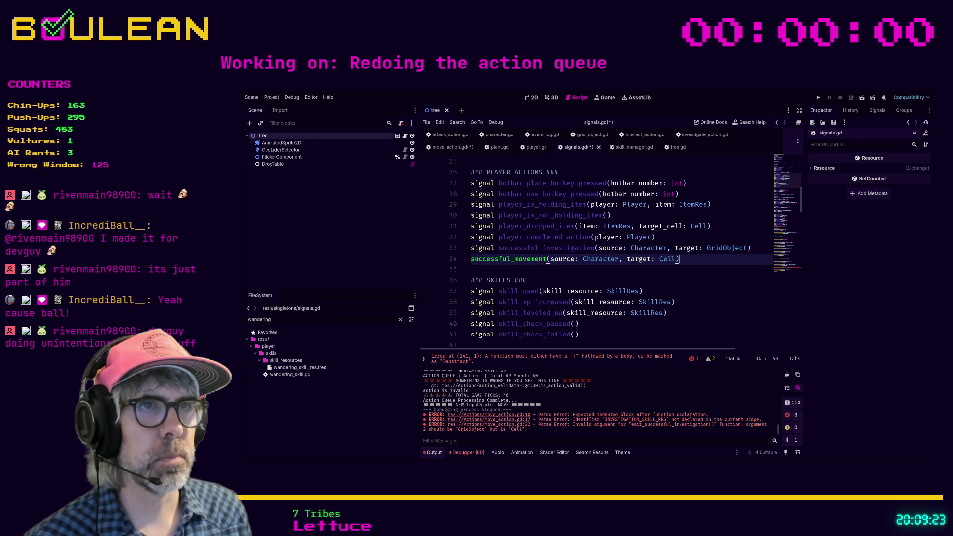
key("Home")
type("signal")
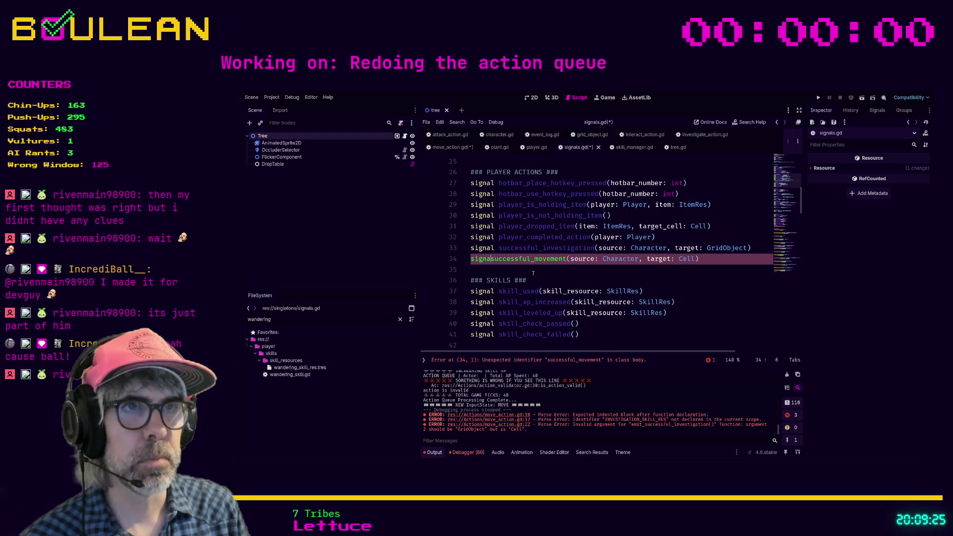
- Add the missing colon after -> void on the emit_successful_movement declaration
left_click(608, 359)
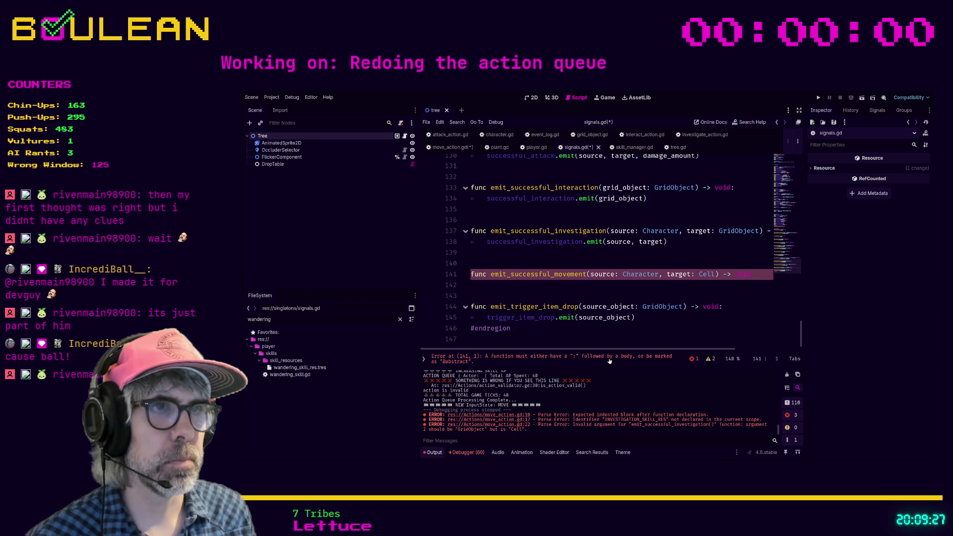
left_click(631, 291)
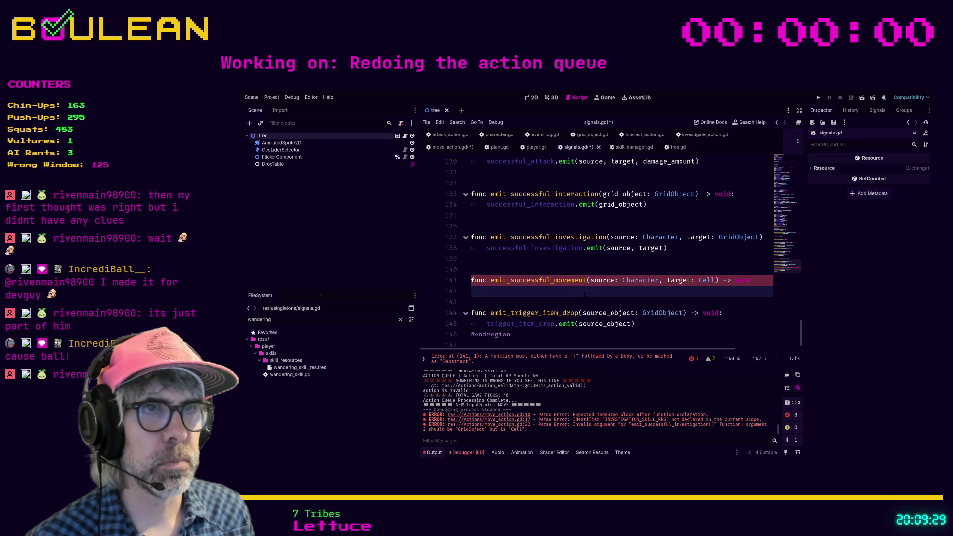
type("success")
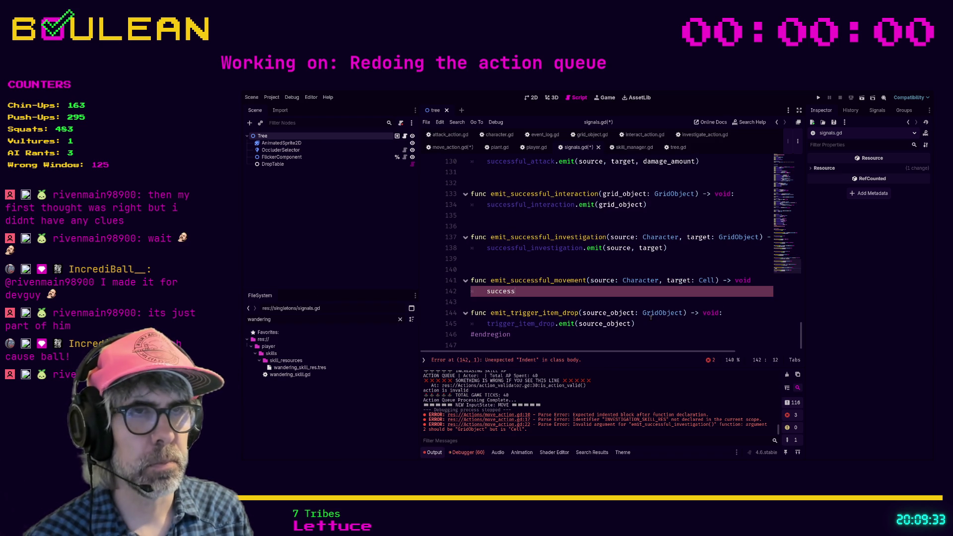
type("ful")
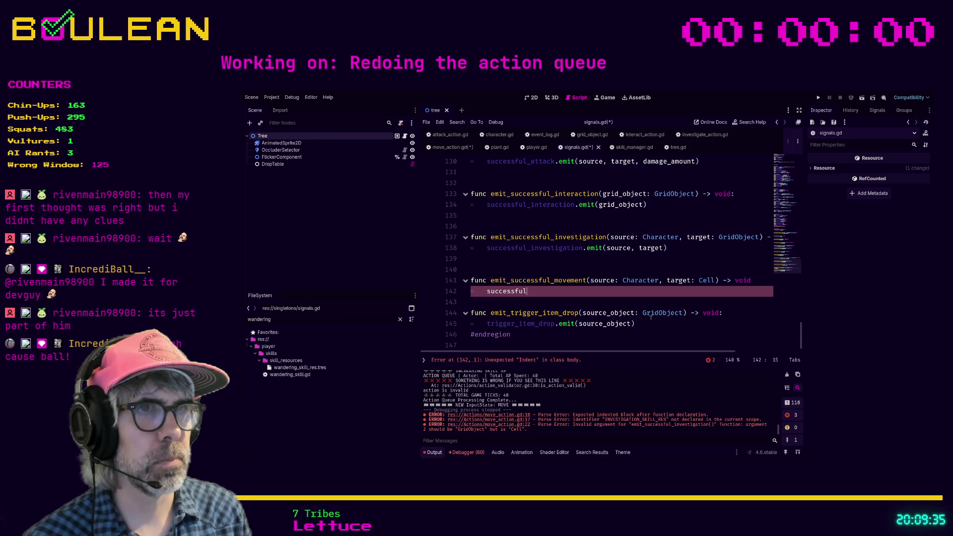
key("Up")
key("End")
type(":")
key("Down")
- Give emit_successful_movement the body successful_movement.emit(source, target) and save the scripts
key("ctrl+shift+Left")
type("success")
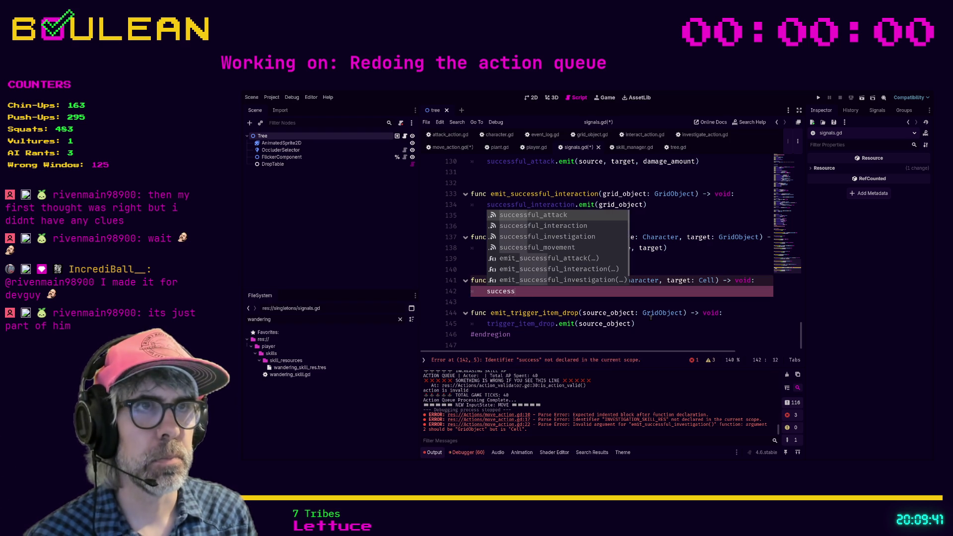
key("Down")
key("Down")
key("Down")
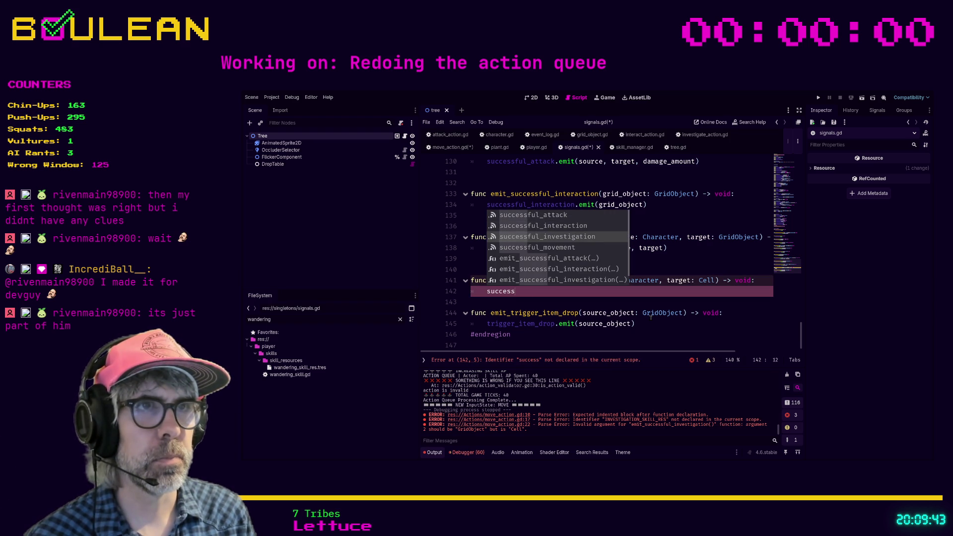
key("Return")
type(".  ")
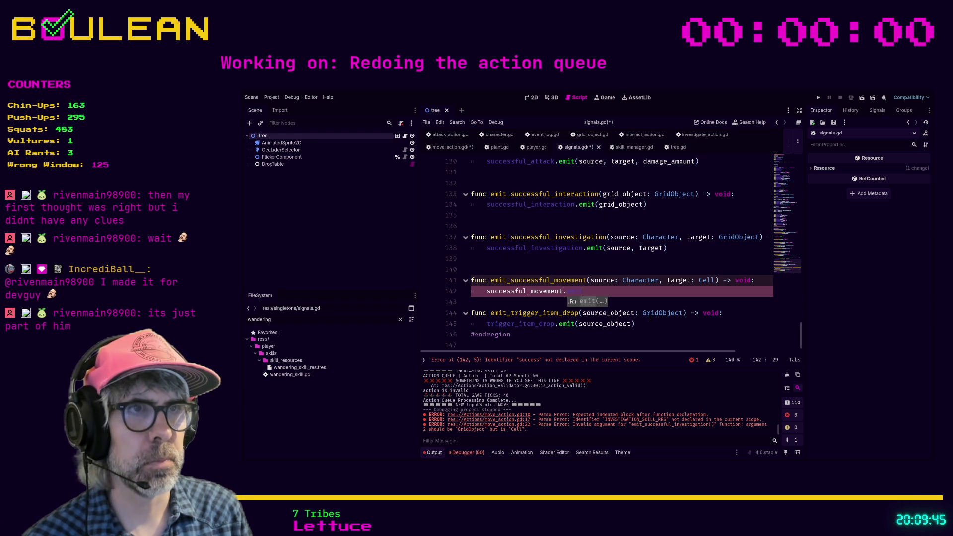
type("(source,")
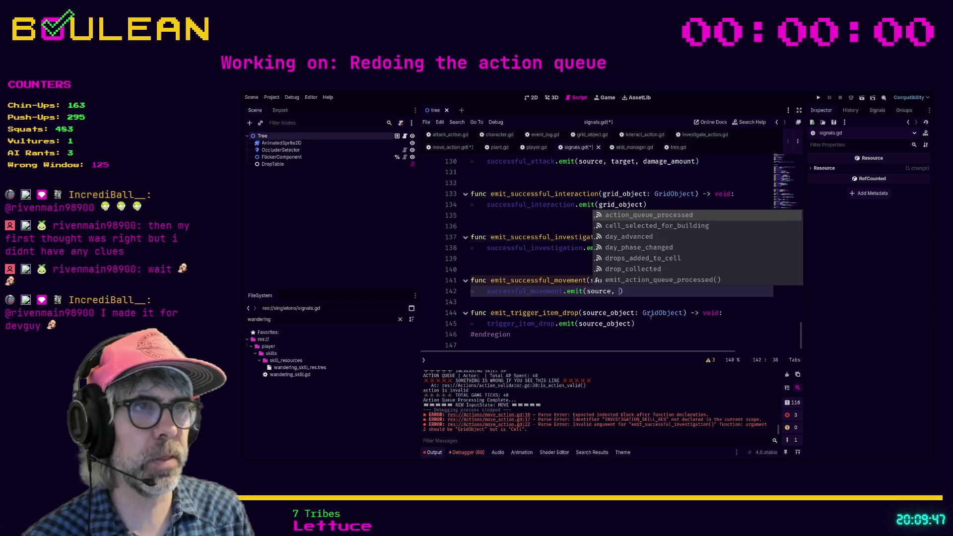
key("Escape")
type("target")
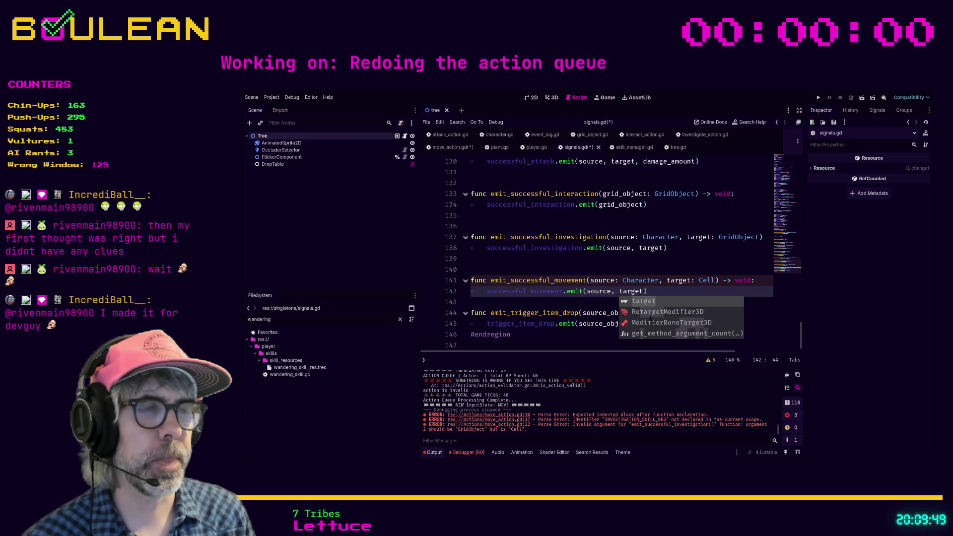
left_click(653, 290)
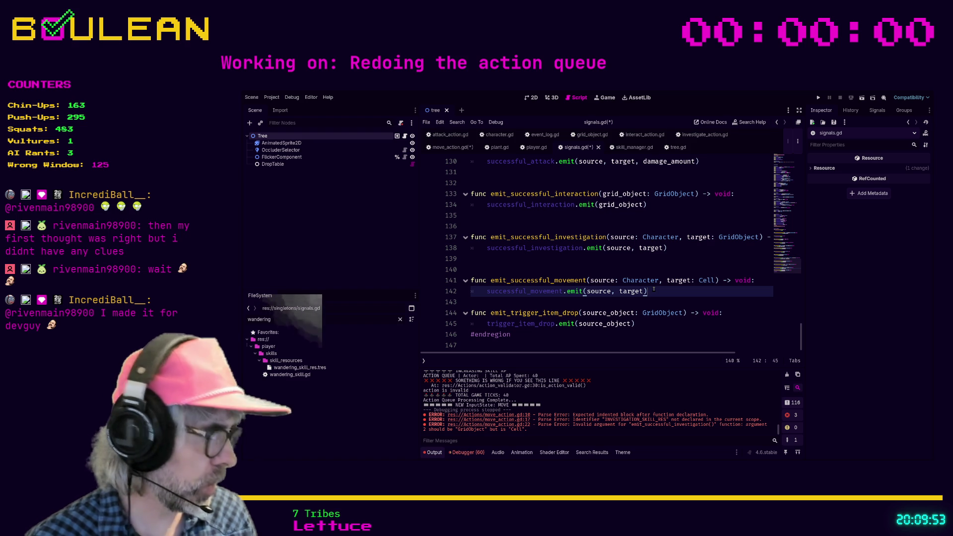
left_click(654, 301)
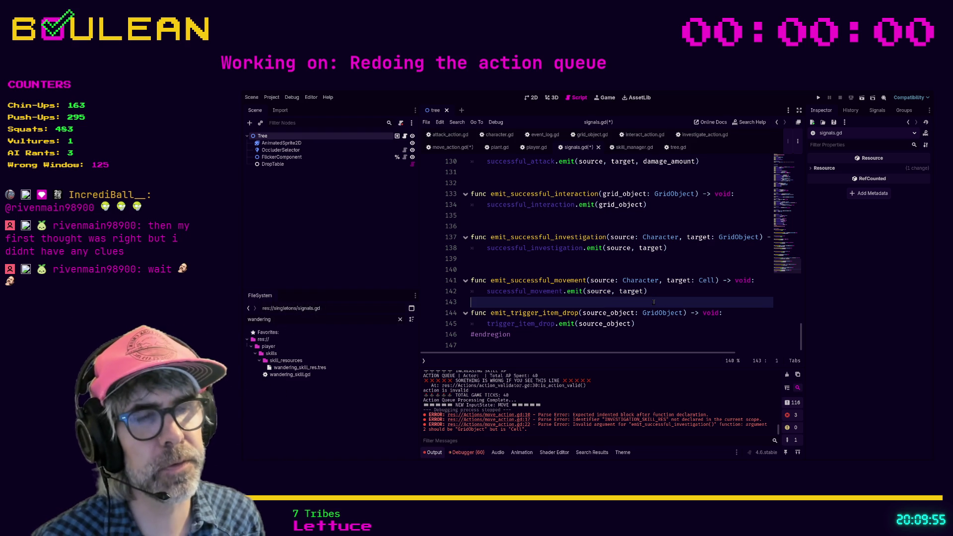
key("Return")
key("ctrl+s")
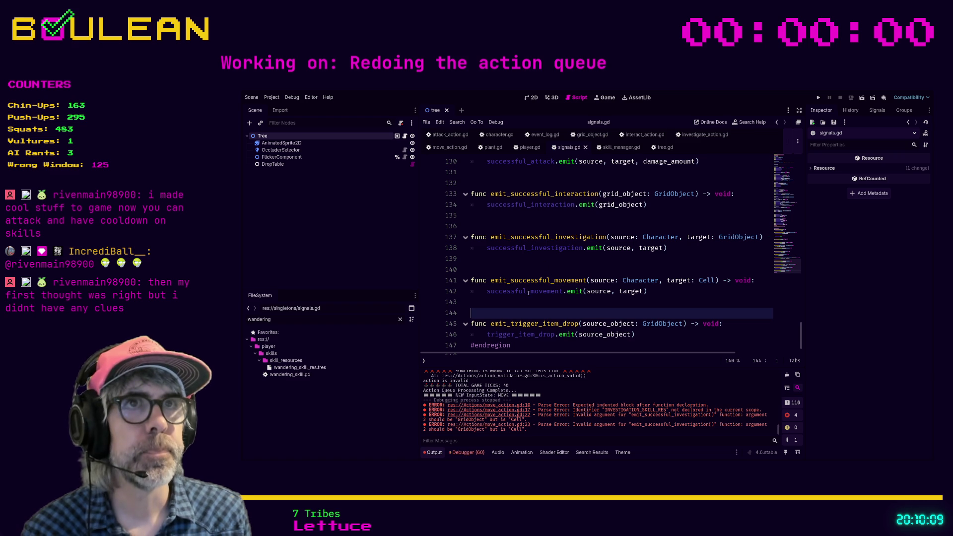
- Switch back to the move_action.gd script
left_click(513, 304)
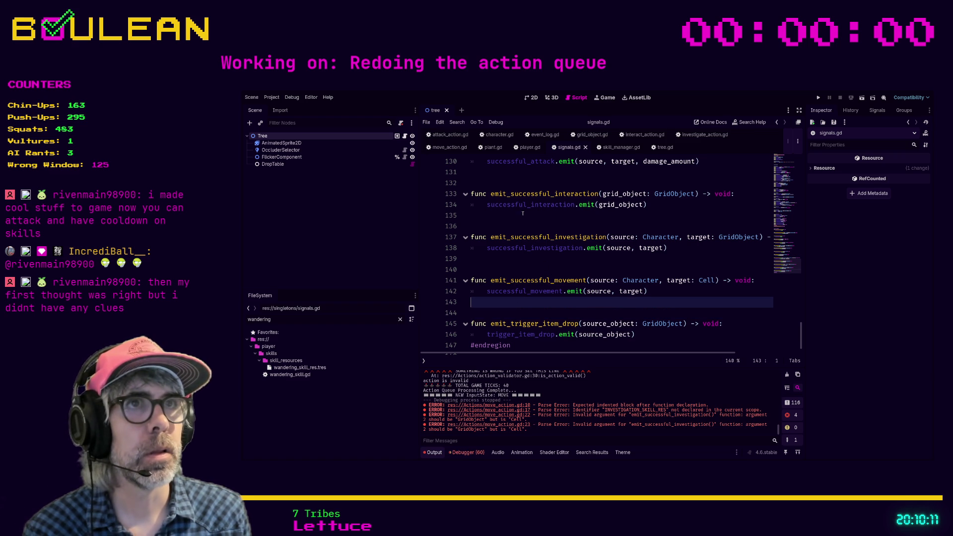
left_click(449, 147)
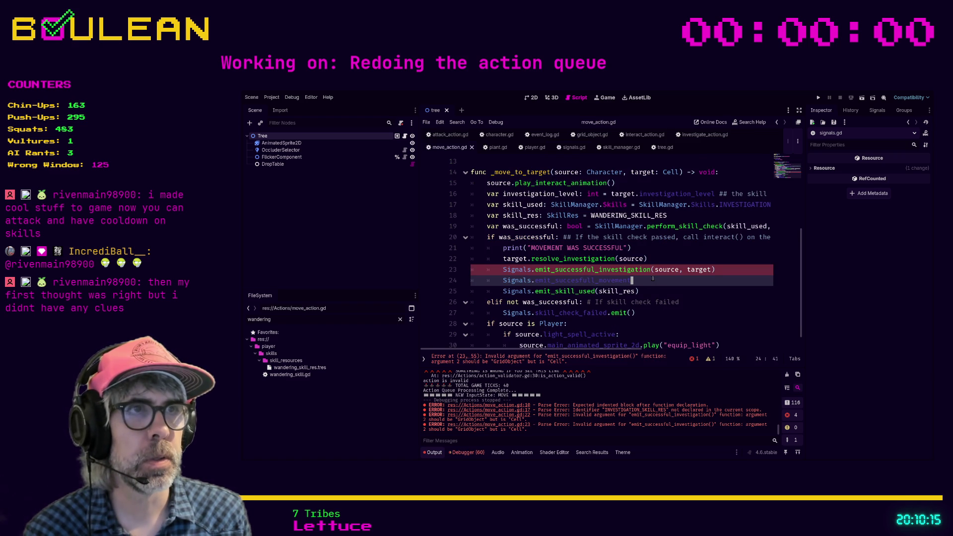
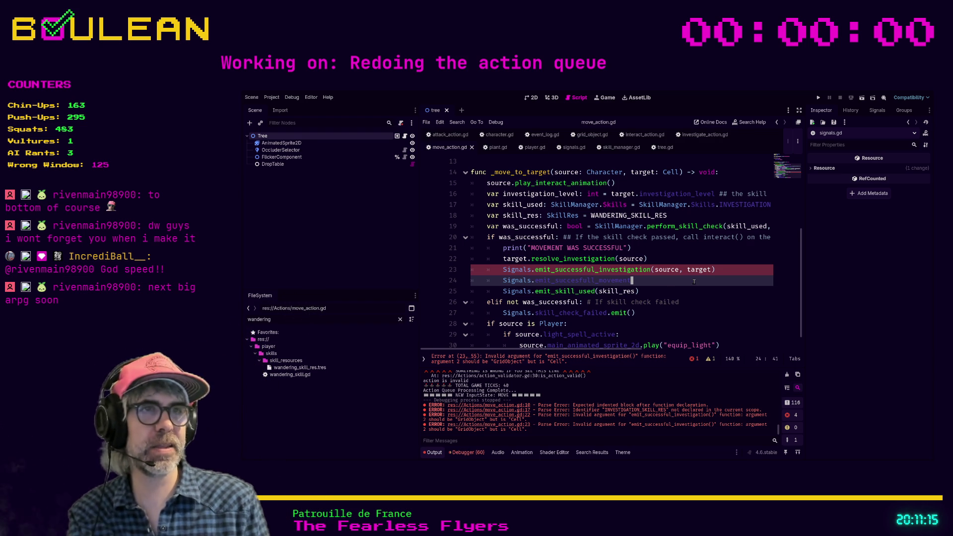
- Complete emit_succesful_movement(source, target) and delete the leftover emit_successful_investigation line in move_action.gd
type("(source,")
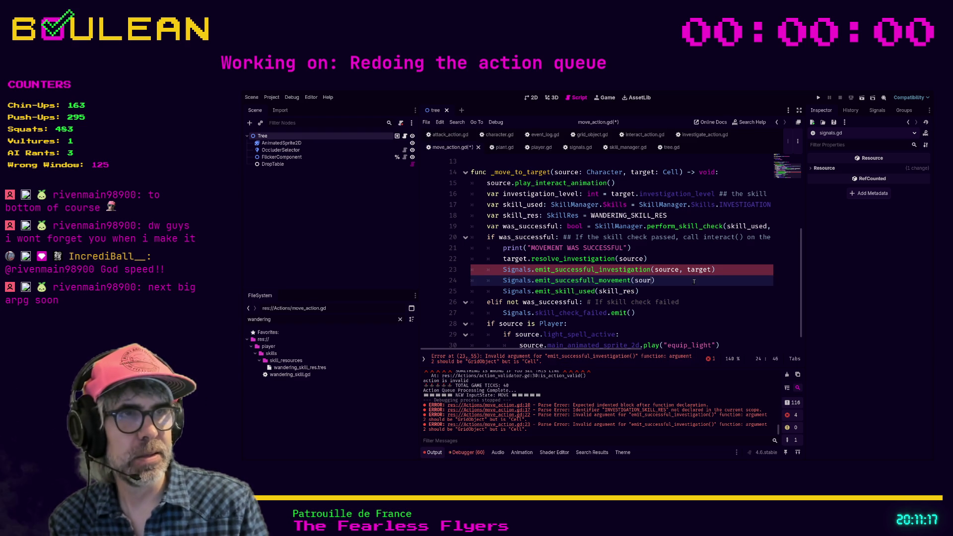
type(" target")
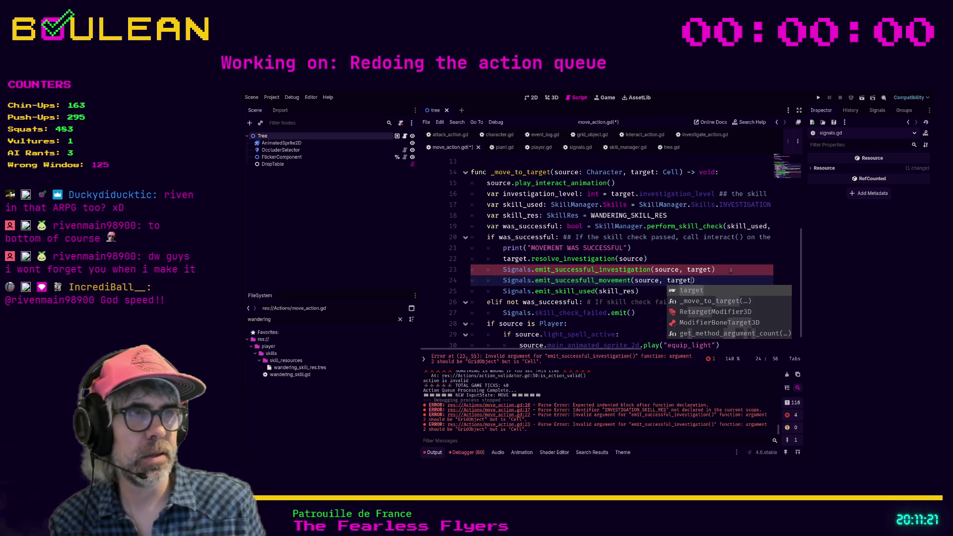
left_click(730, 270)
key("shift+Home")
key("shift+Home")
key("BackSpace")
key("BackSpace")
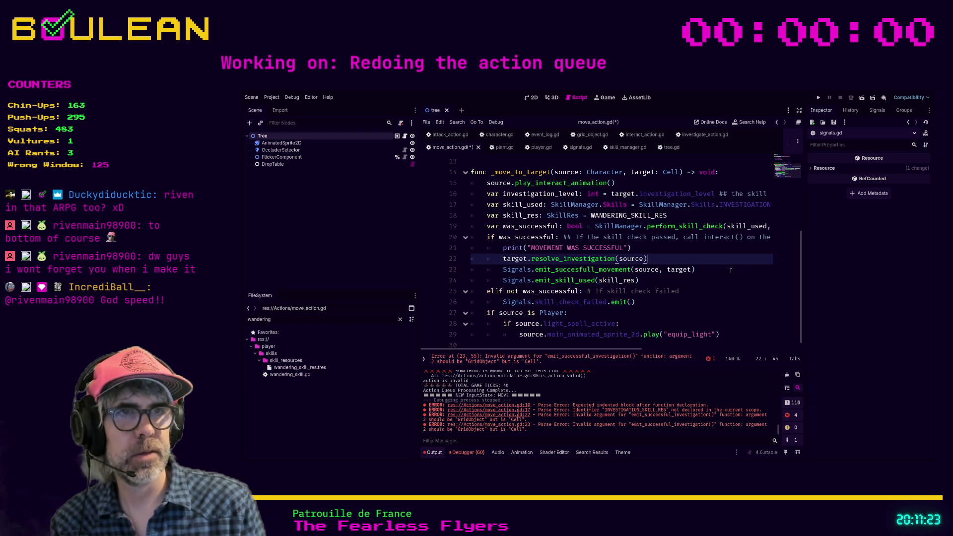
left_click(669, 282)
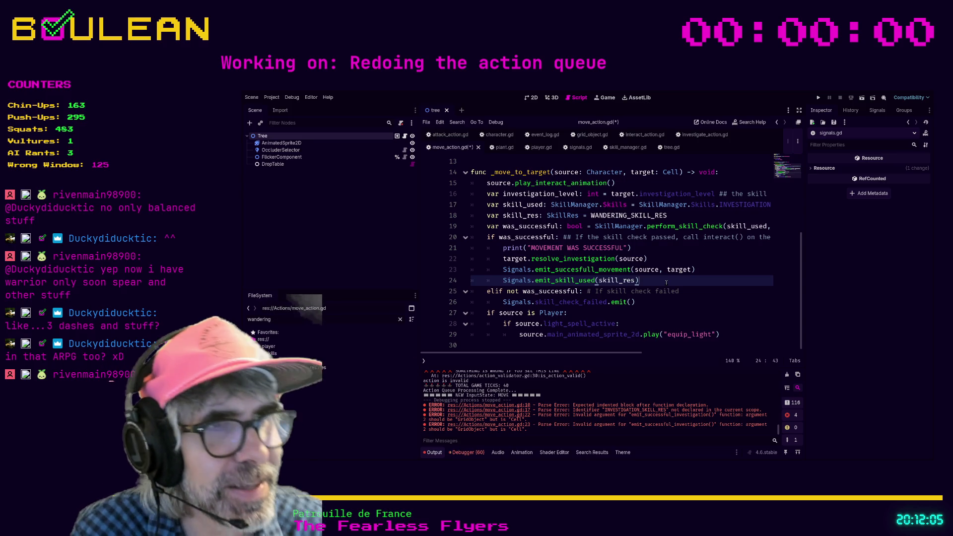
- Save the edited move_action.gd with Ctrl+S
key("ctrl+s")
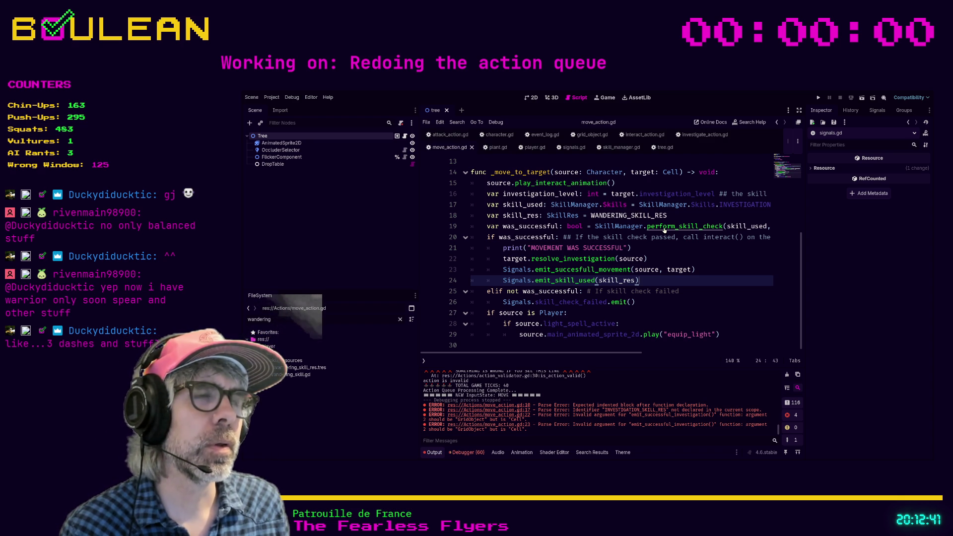
- Review how perform_skill_check in skill_manager.gd handles failure, then switch to interact_action.gd
left_click(664, 227, "ctrl")
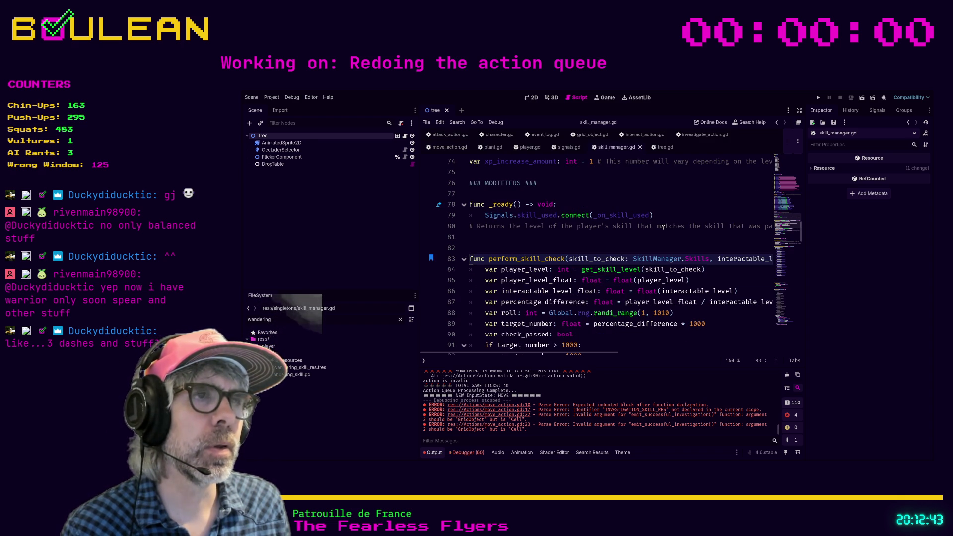
scroll(664, 227, "down", 5)
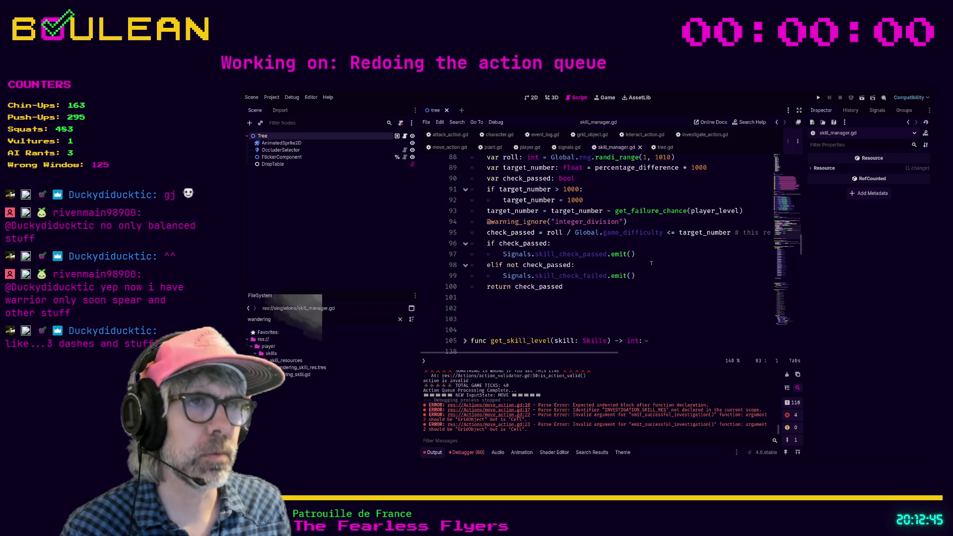
scroll(669, 283, "up", 1)
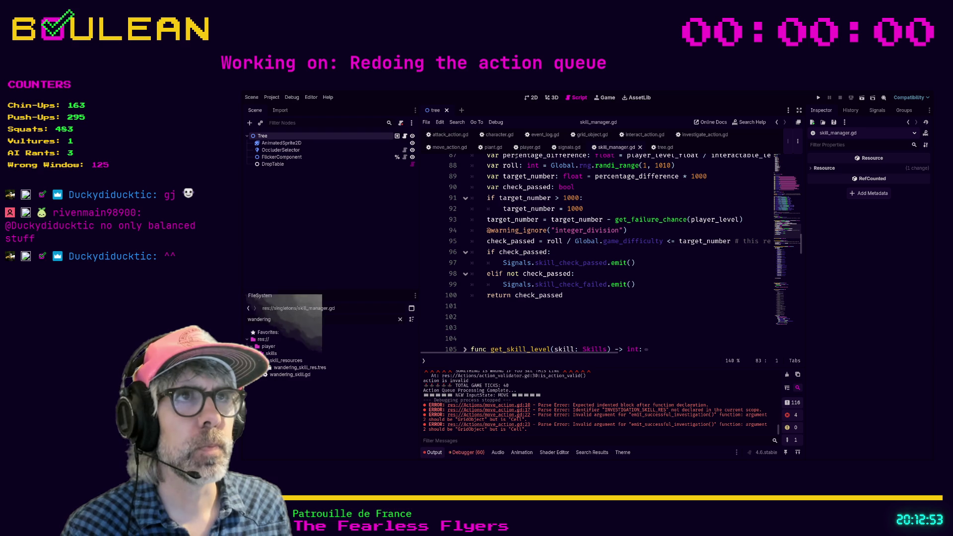
left_click(645, 134)
scroll(642, 240, "up", 2)
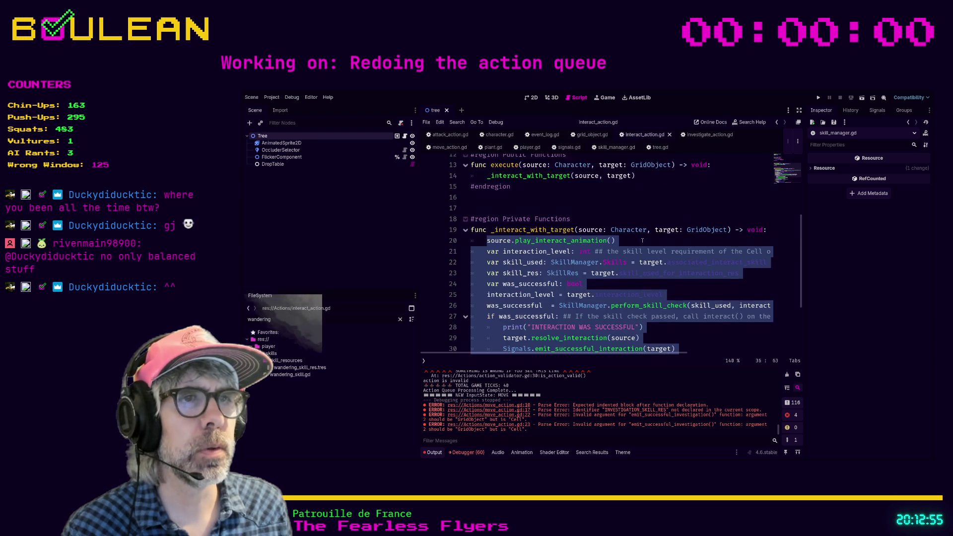
- Delete the failed-check elif block in interact_action.gd and save
scroll(642, 241, "down", 4)
left_click(643, 314)
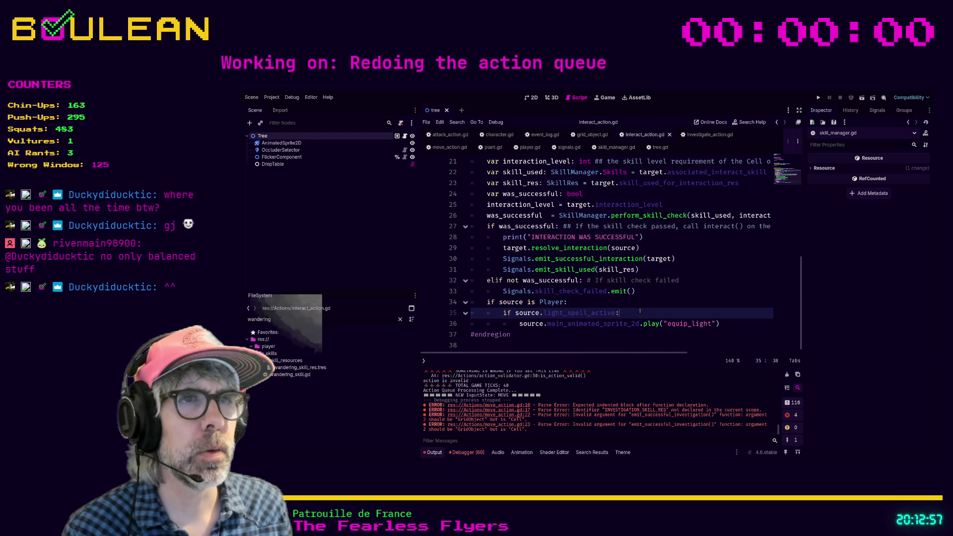
left_click_drag(636, 291, 463, 280)
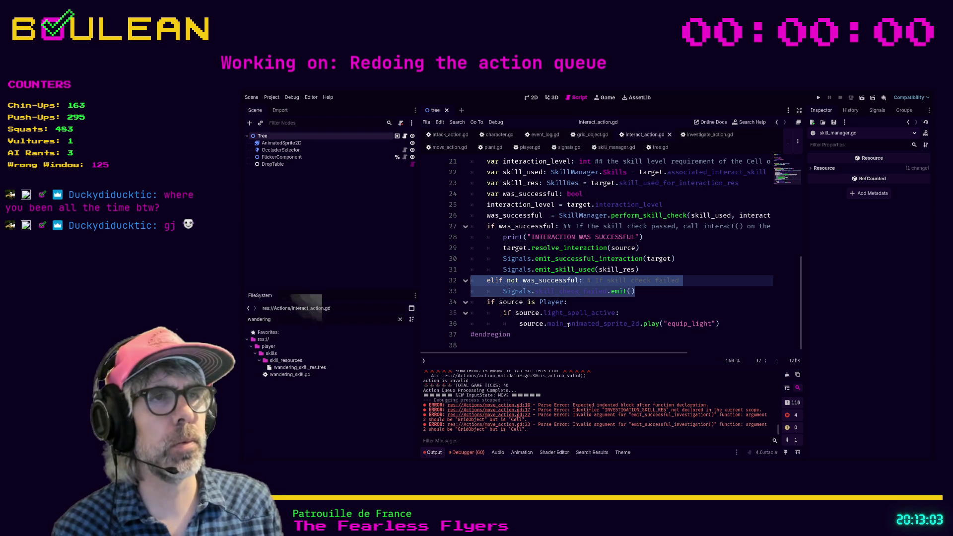
key("BackSpace")
key("BackSpace")
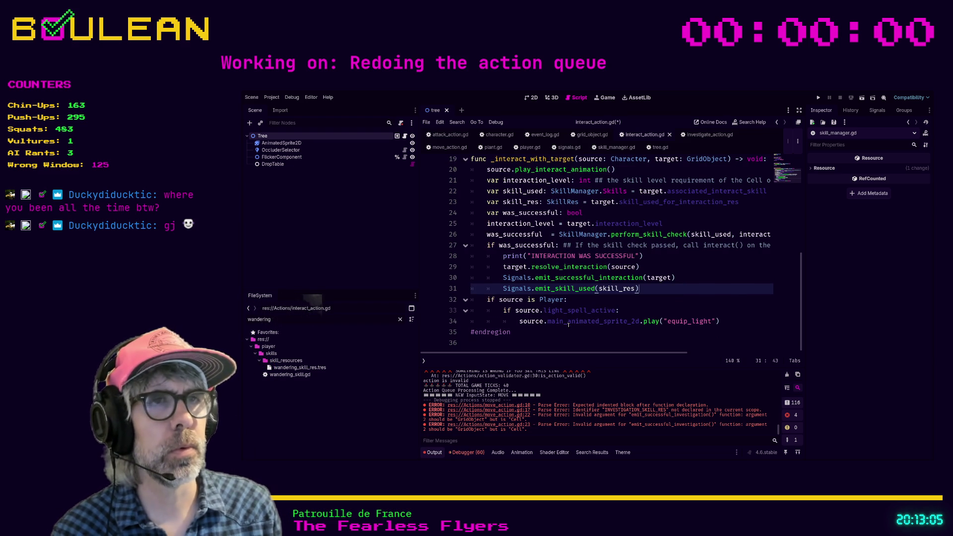
left_click(641, 303)
key("ctrl+s")
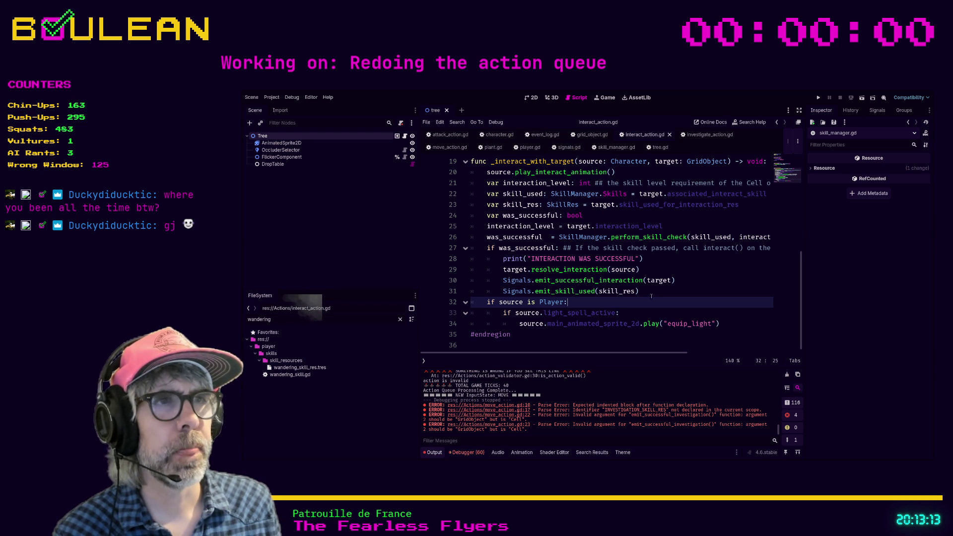
- Restore the deleted block and add a ## comment pointing to the perform_skill_check function
key("ctrl+z")
key("ctrl+z")
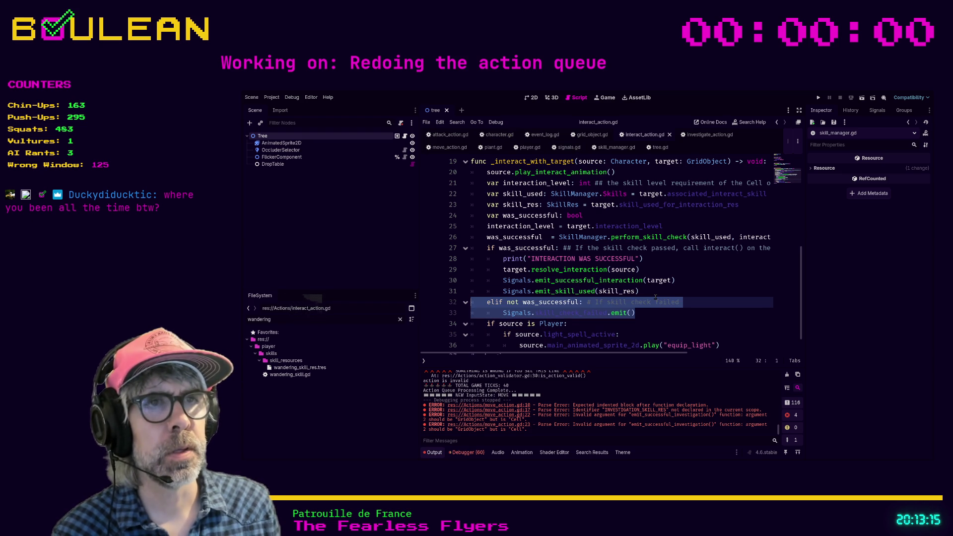
key("ctrl+z")
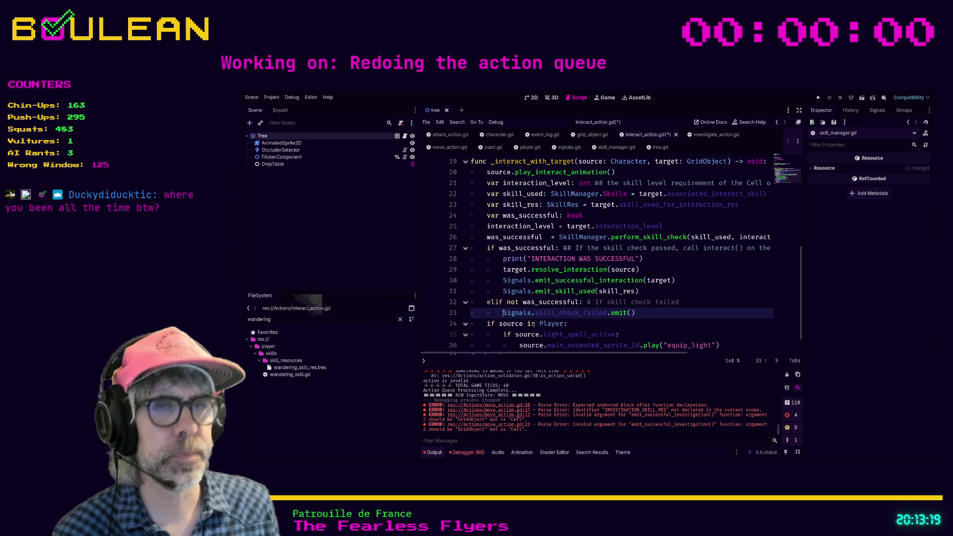
type("## ")
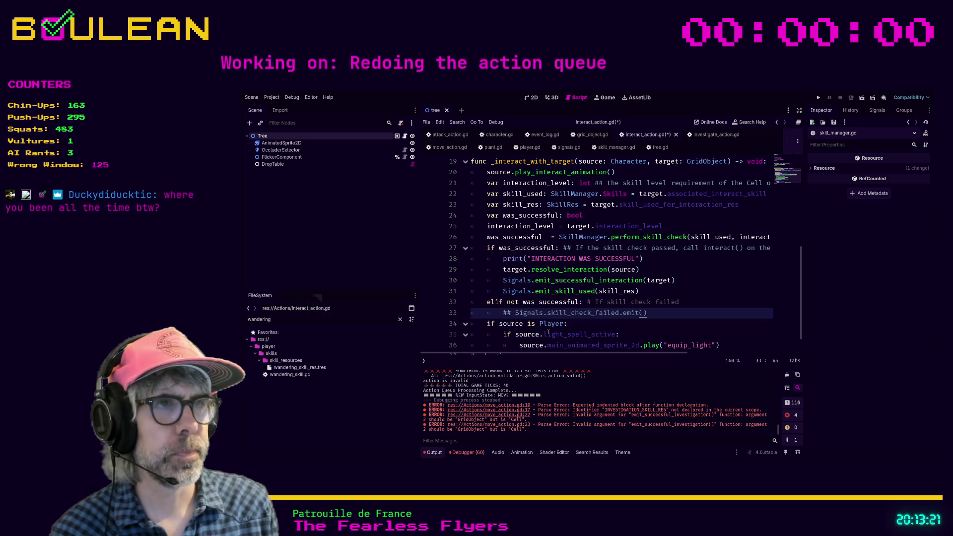
type("under the sk")
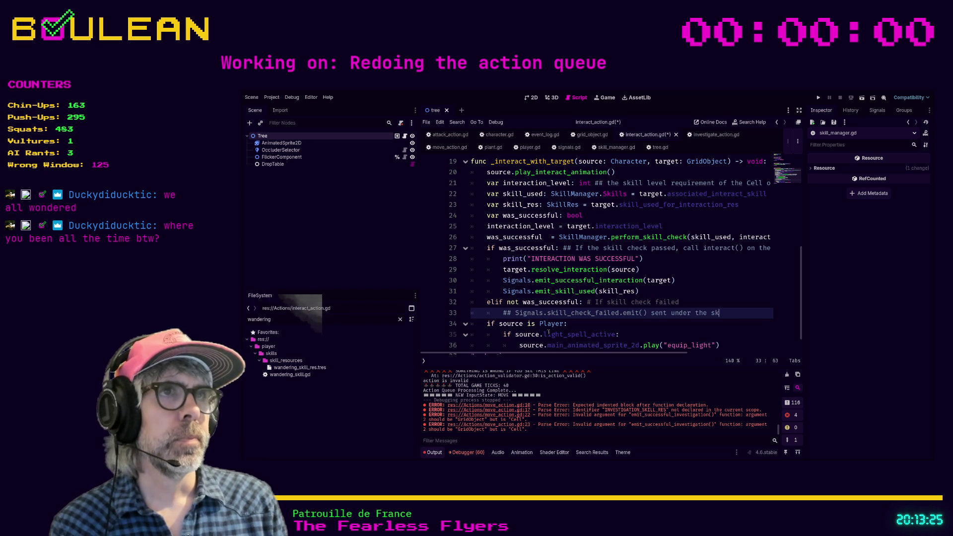
key("BackSpace")
key("BackSpace")
key("BackSpace")
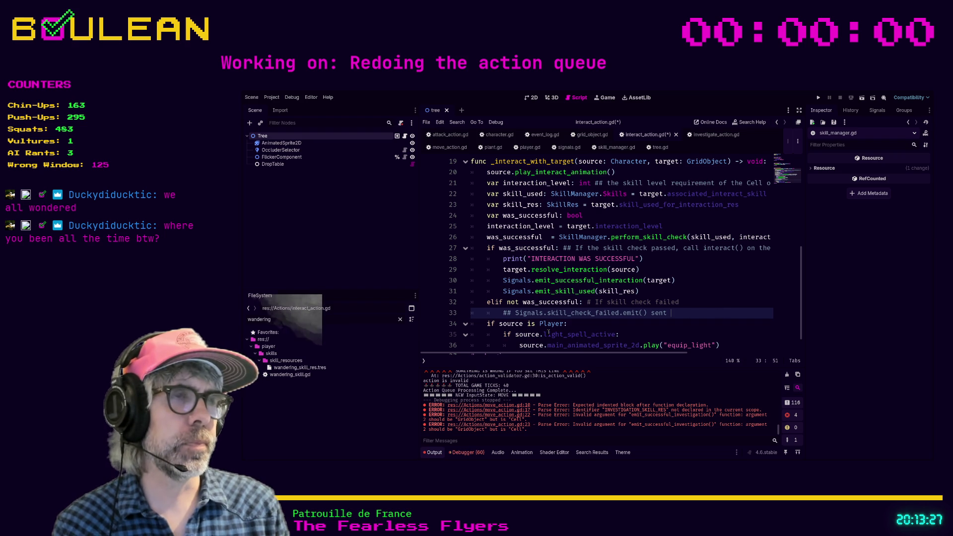
type("in the ")
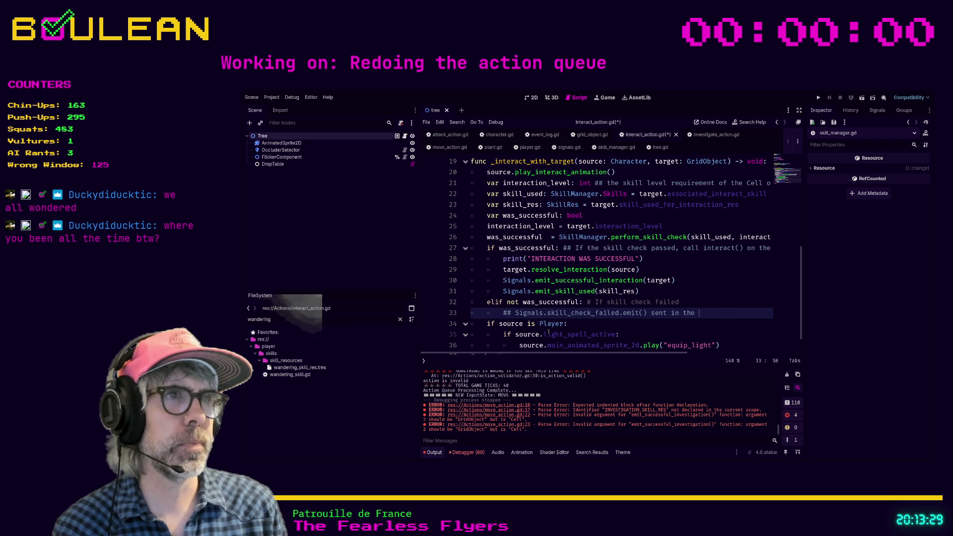
type("perform_skill_check function")
key("Home")
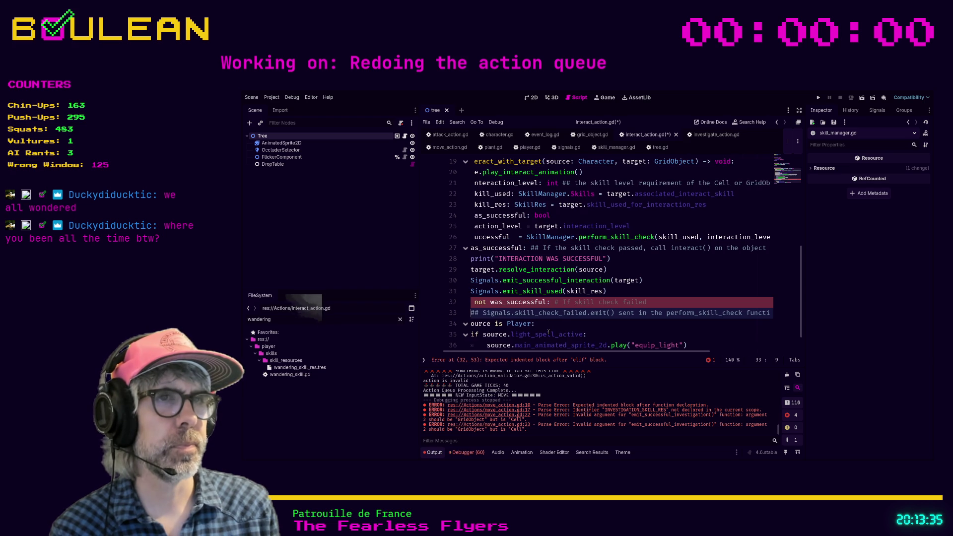
key("End")
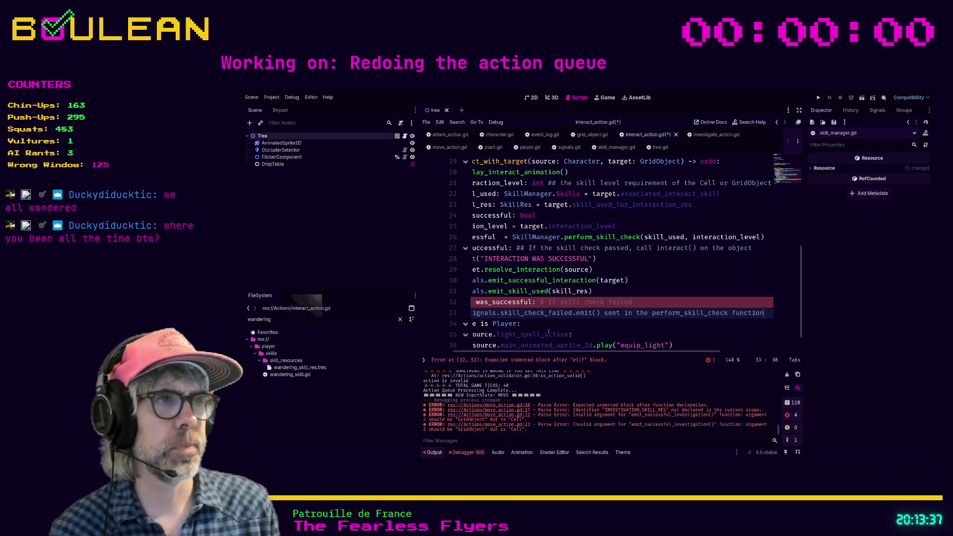
key("Return")
type("pass")
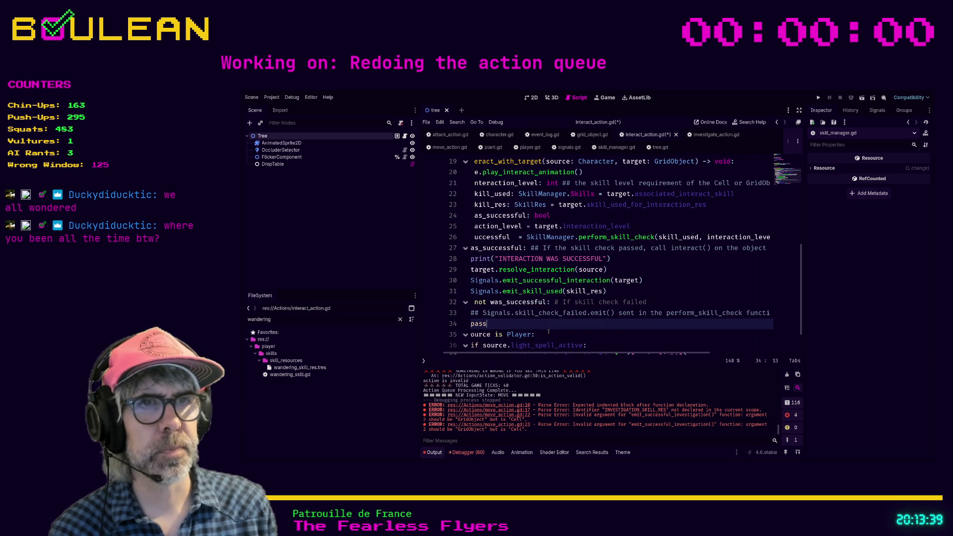
- Remove the empty failed-check branch, save interact_action.gd, and return to move_action.gd
key("shift+Home")
key("shift+Up")
key("shift+Up")
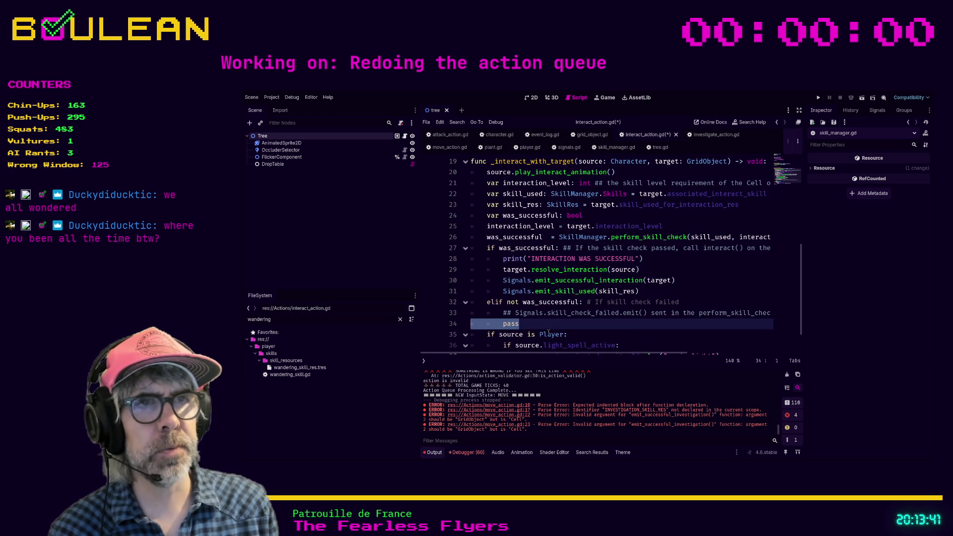
key("BackSpace")
key("BackSpace")
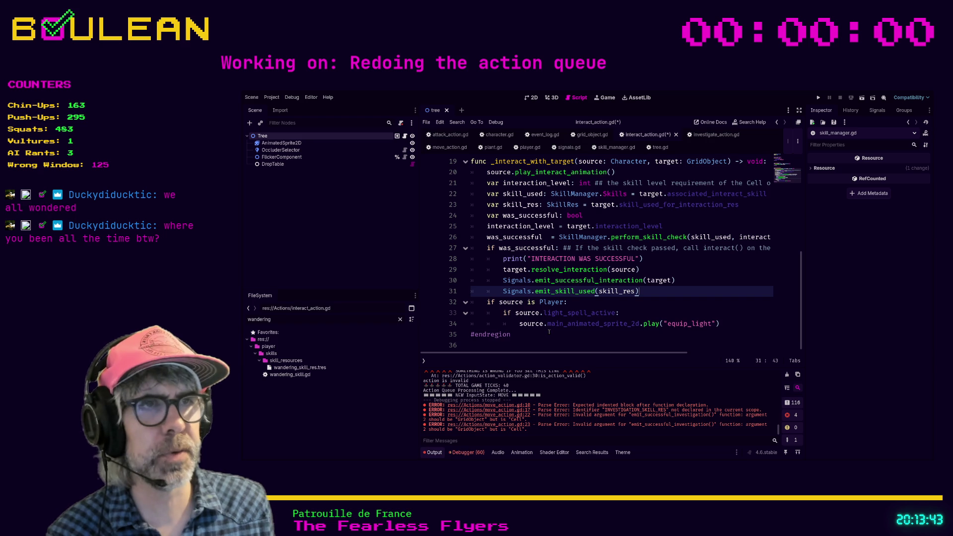
key("ctrl+s")
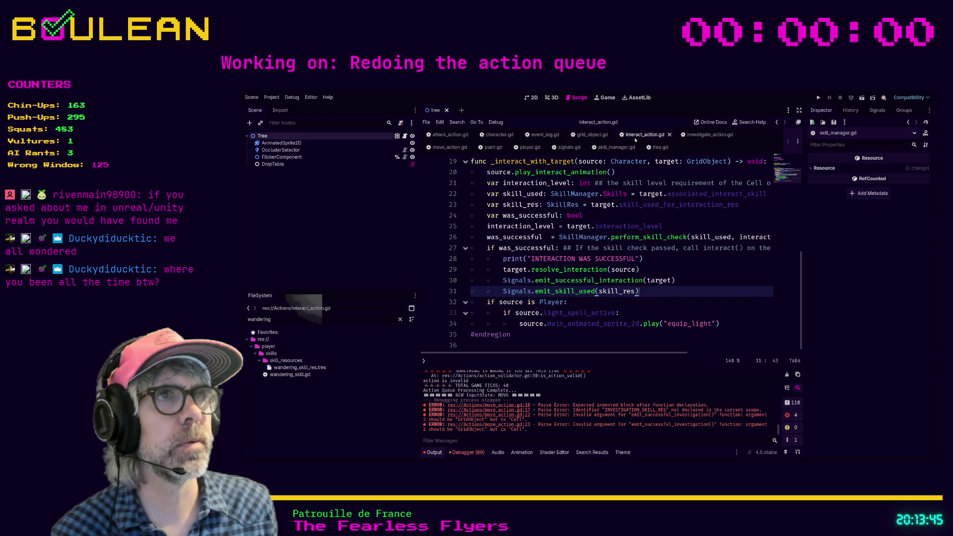
left_click(449, 147)
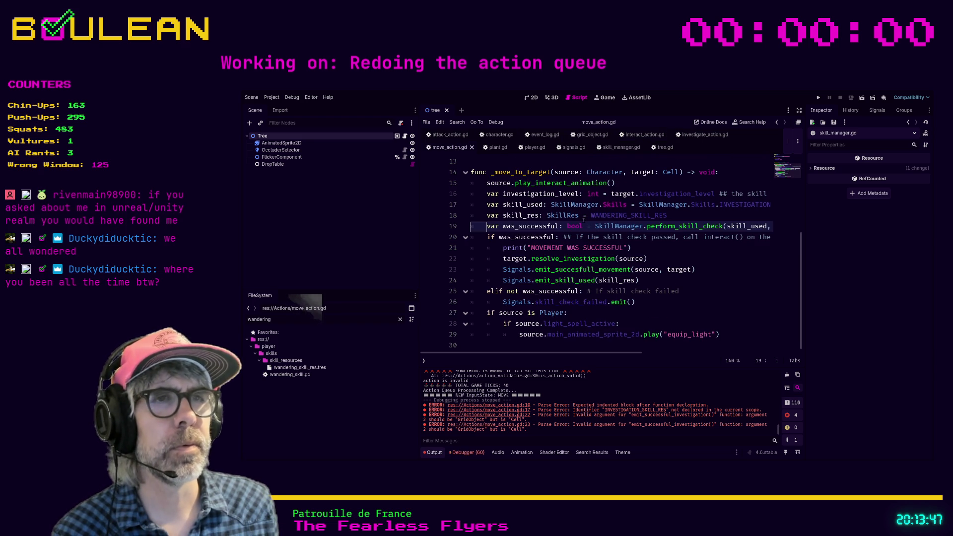
- Delete the elif branch emitting skill_check_failed from move_action.gd's move function
left_click(629, 302)
left_click_drag(629, 301, 640, 279)
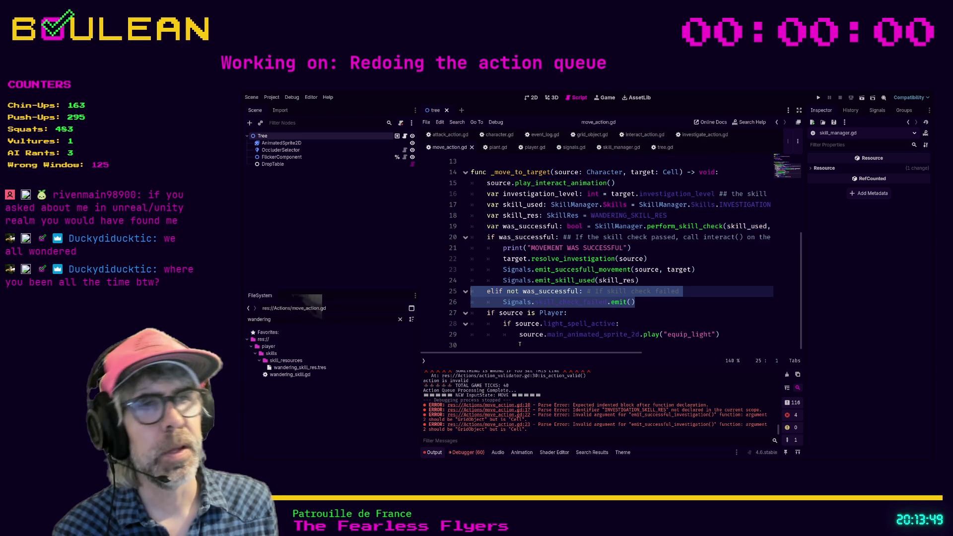
key("BackSpace")
left_click(651, 312)
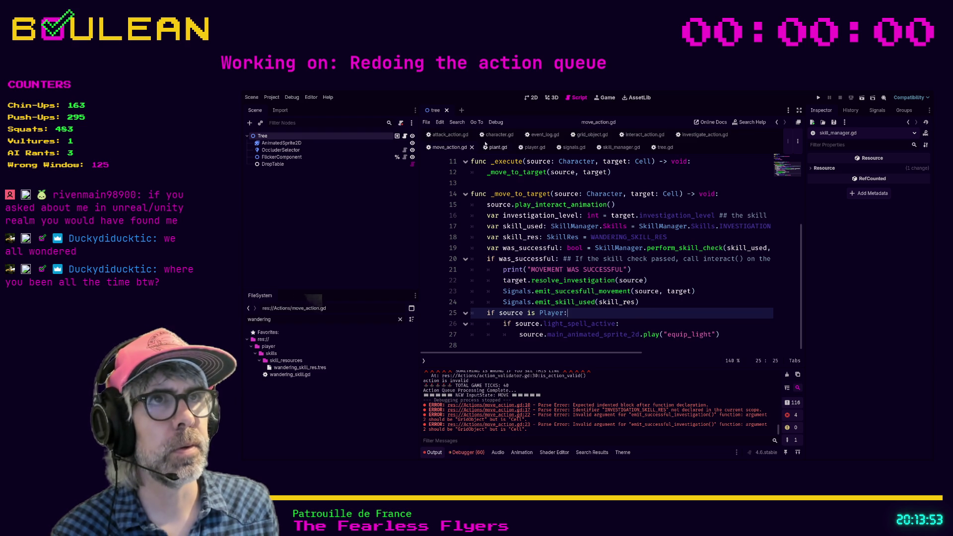
- Inspect the failed-check branch on lines 26–27 of investigate_action.gd, then open attack_action.gd
left_click(697, 134)
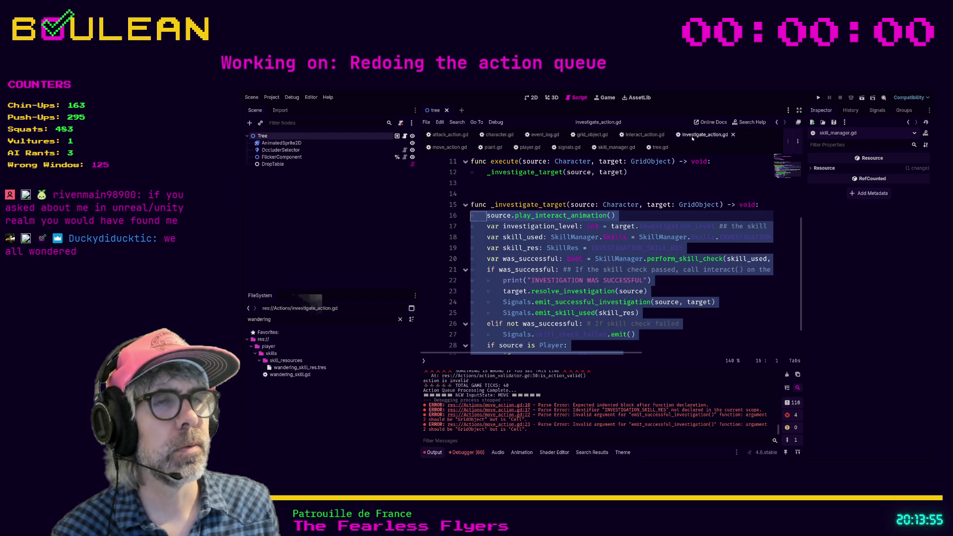
scroll(642, 297, "down", 2)
left_click(636, 302)
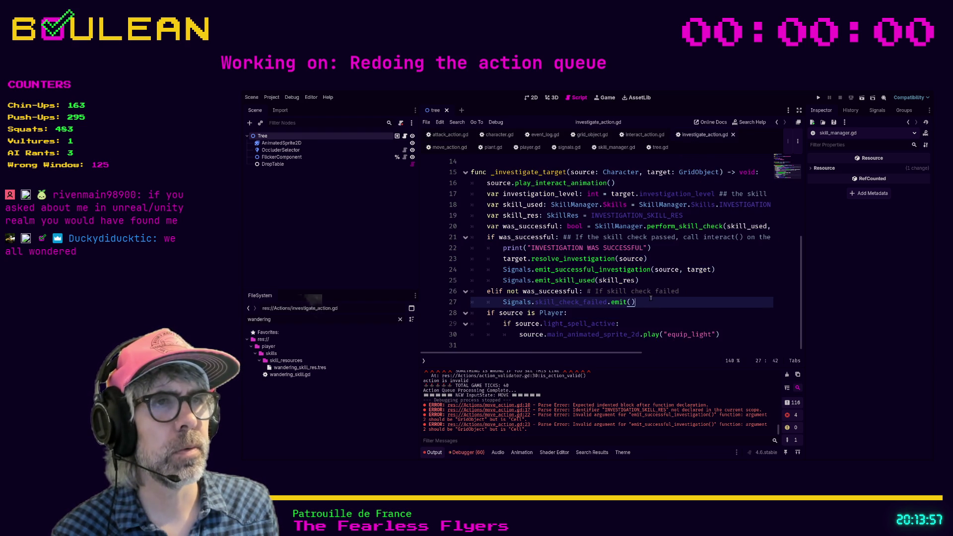
left_click_drag(636, 302, 455, 292)
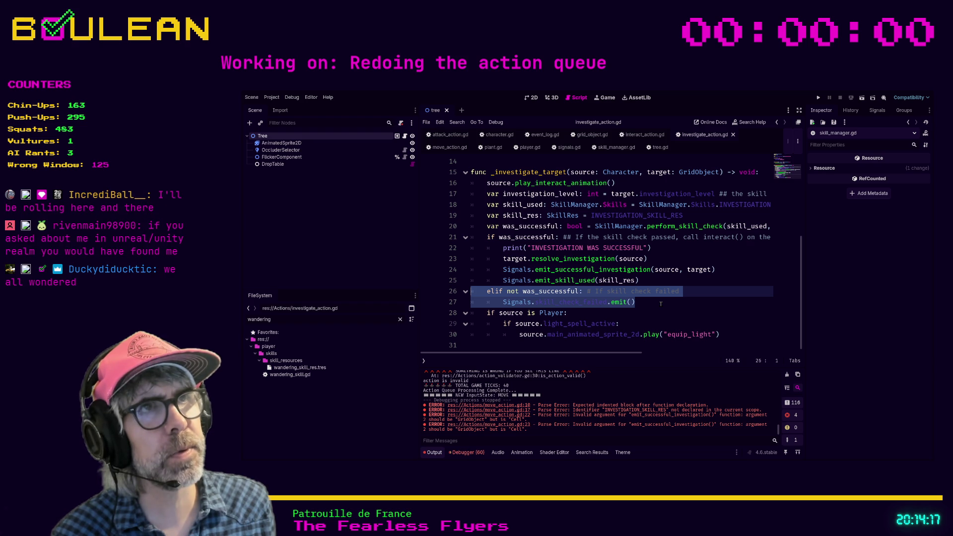
left_click(450, 134)
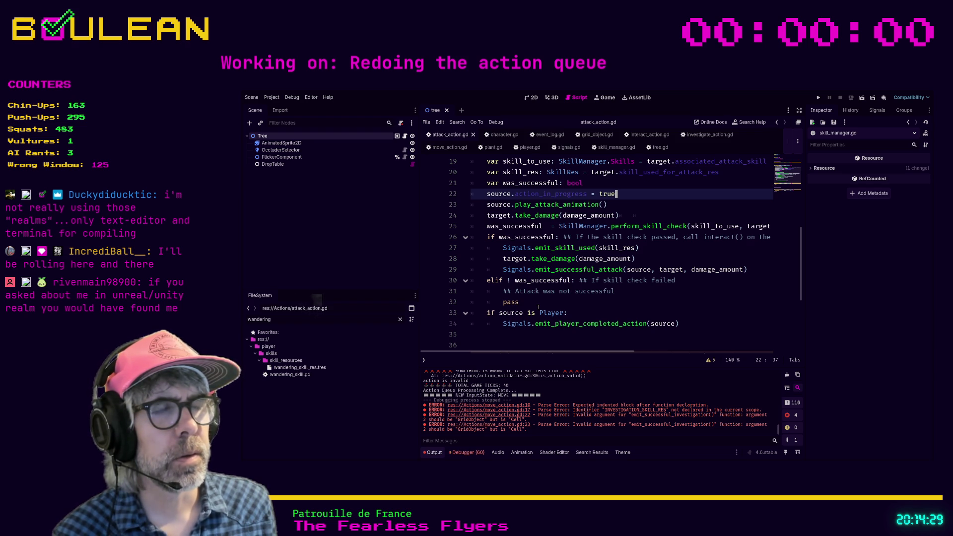
- Replace the failed-attack comment and pass with print("Attack was not successful") and save attack_action.gd
mouse_move(519, 302)
left_mouse_down()
mouse_move(474, 280)
mouse_move(475, 292)
left_mouse_up()
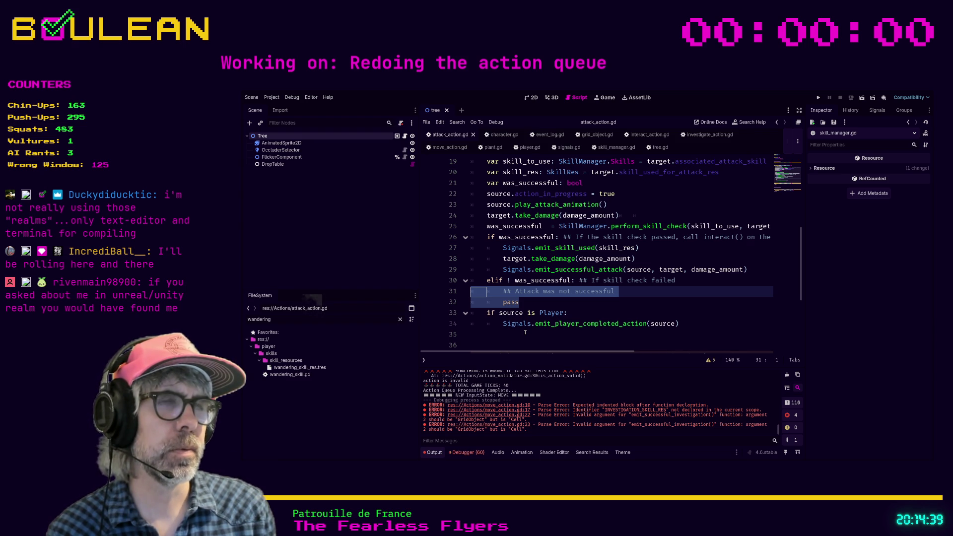
key("BackSpace")
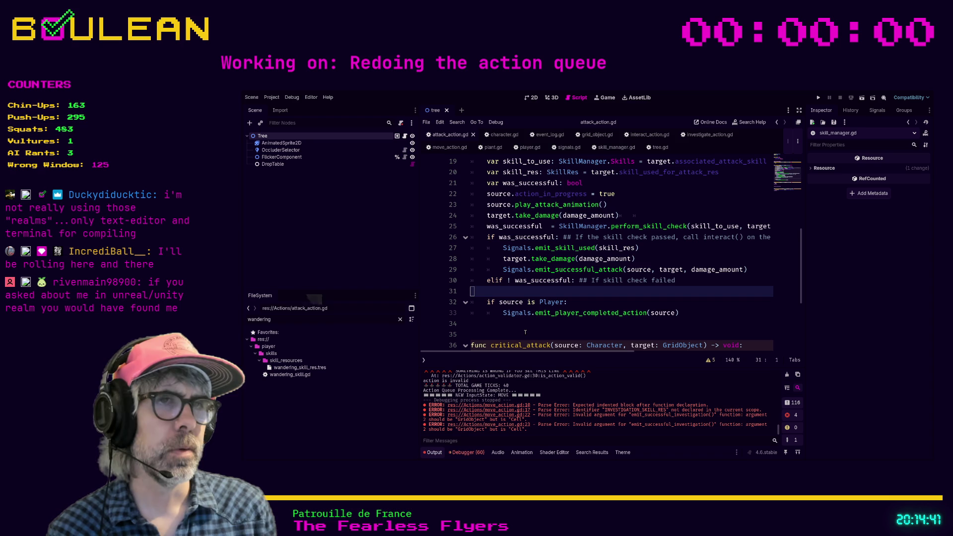
key("Tab")
key("Tab")
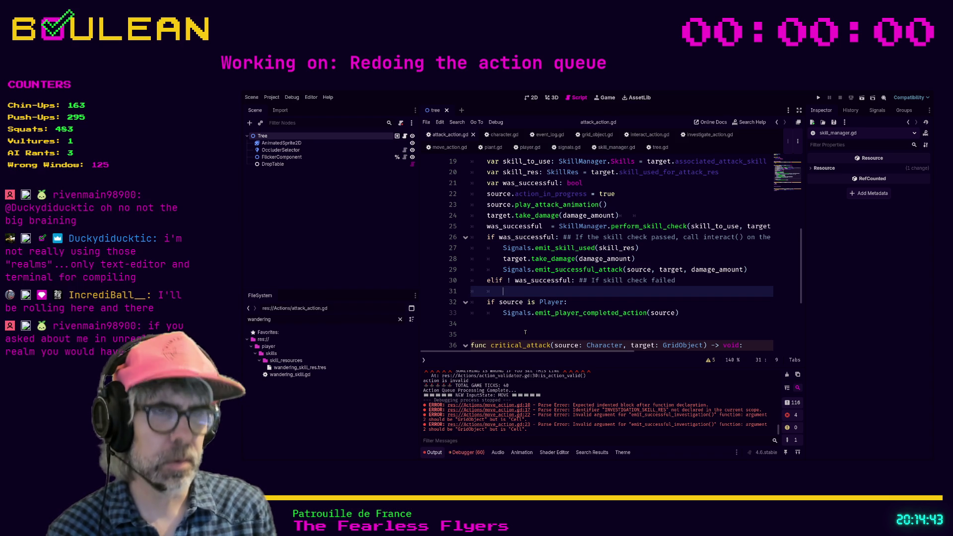
type("print")
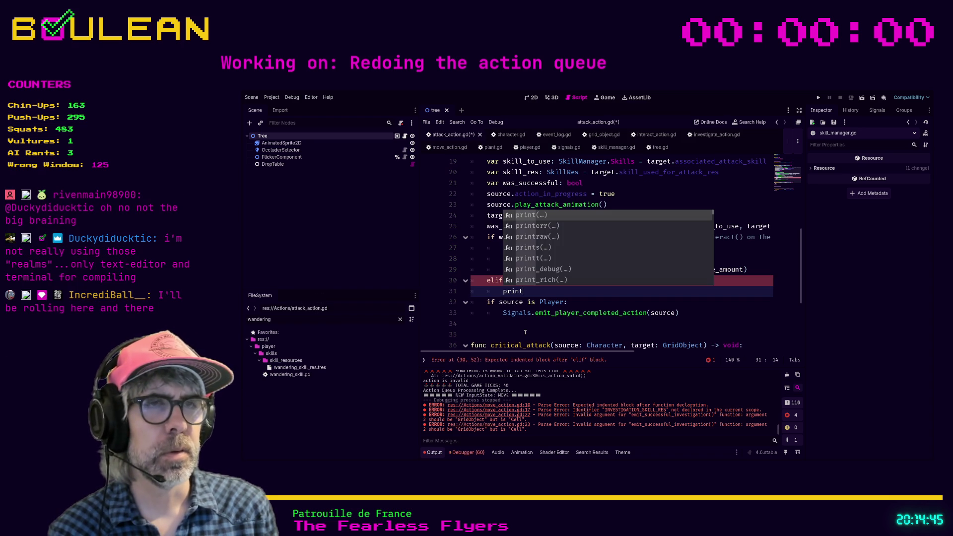
type("(\"")
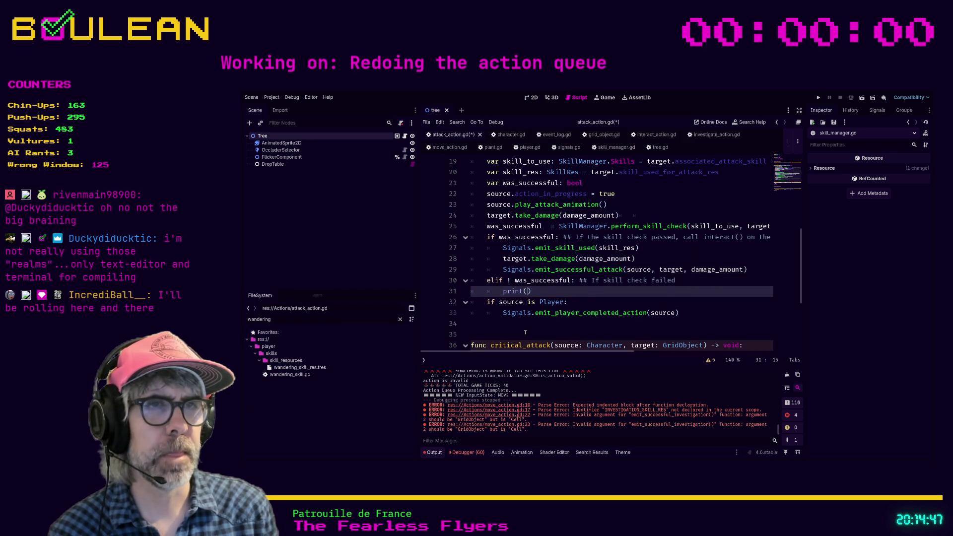
type("Attack was not successful")
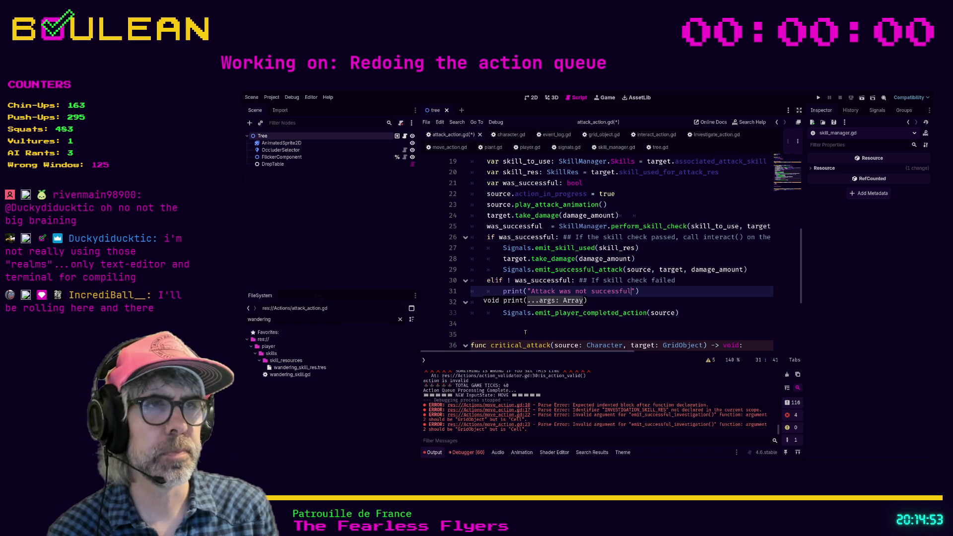
key("End")
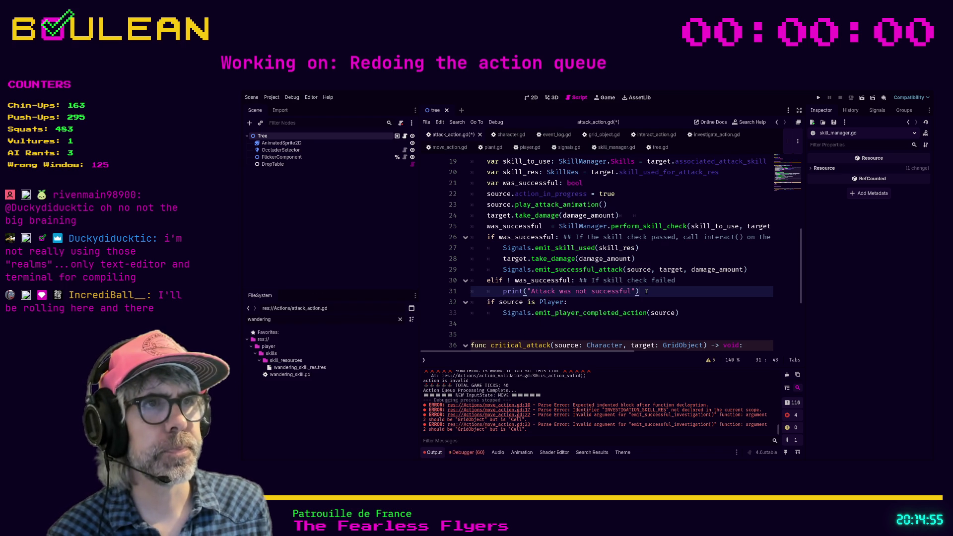
key("ctrl+s")
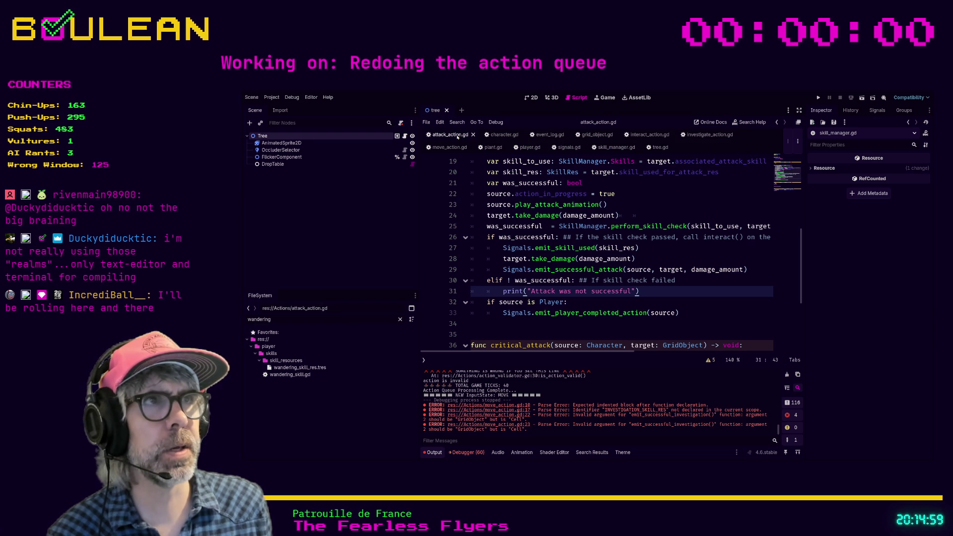
left_click(705, 134)
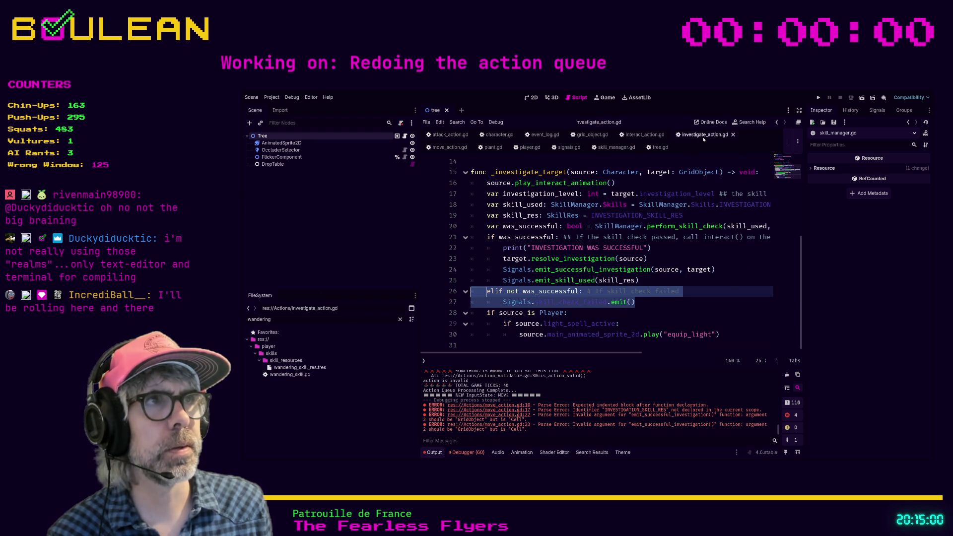
- Replace Signals.skill_check_failed.emit() with print("Investigation was unsuccessful") and save investigate_action.gd
left_click(636, 301)
left_click(502, 307, "shift")
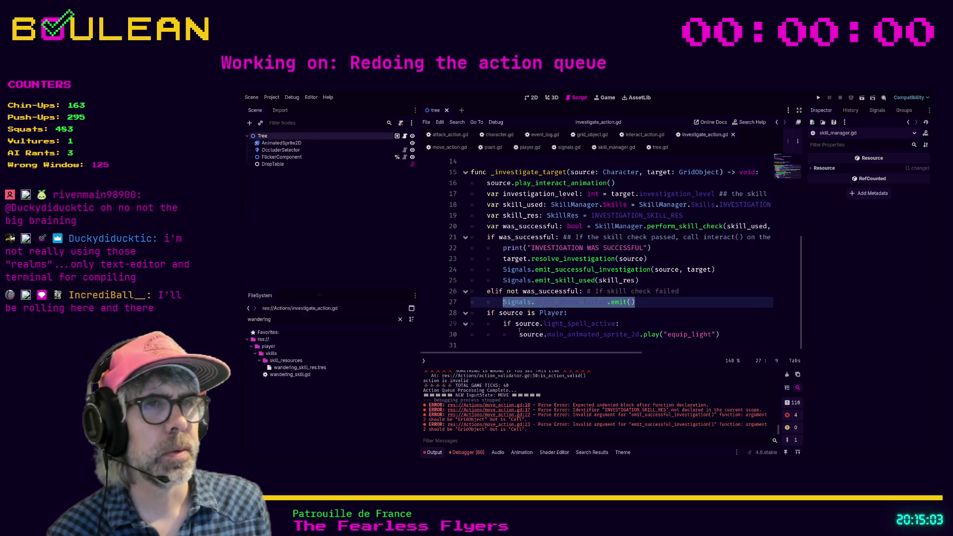
type("print(\"")
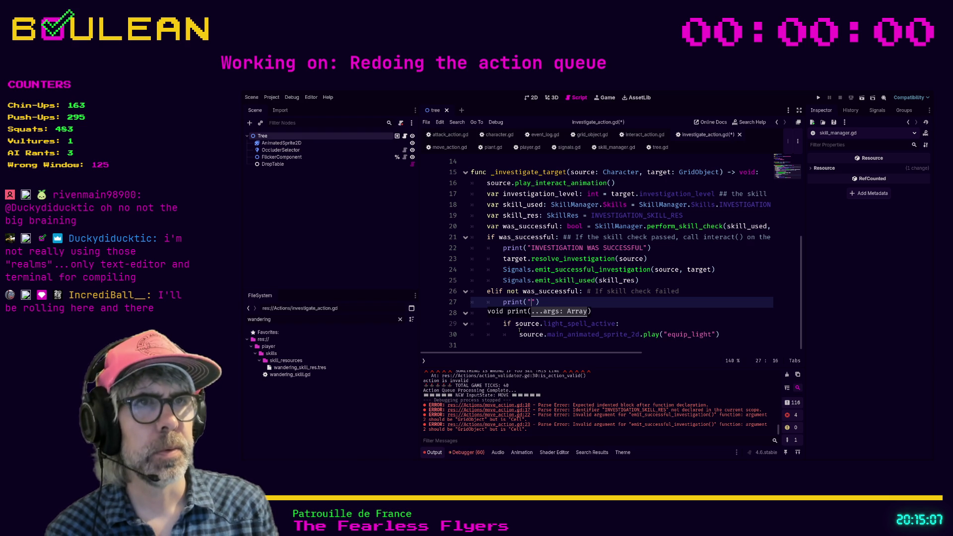
type("stigate ion was unsuccessful")
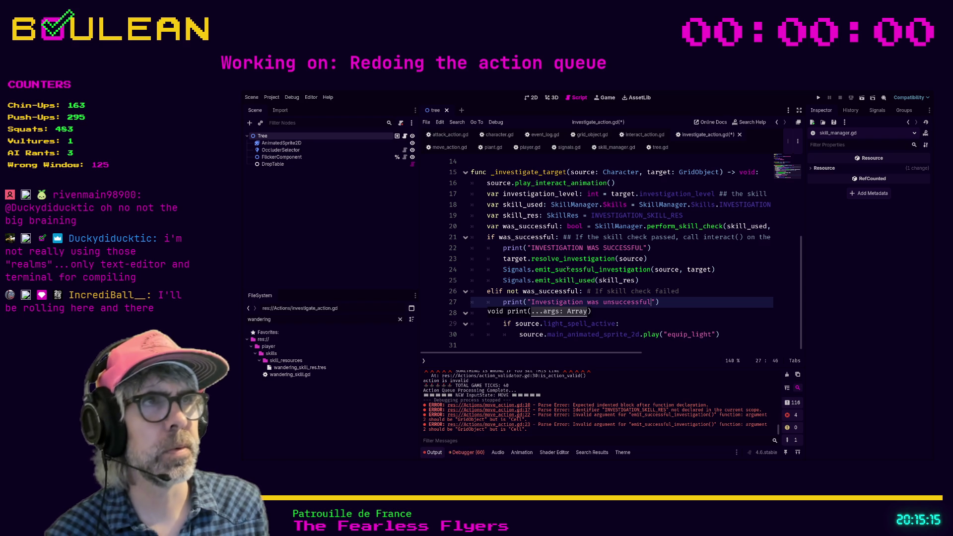
key("End")
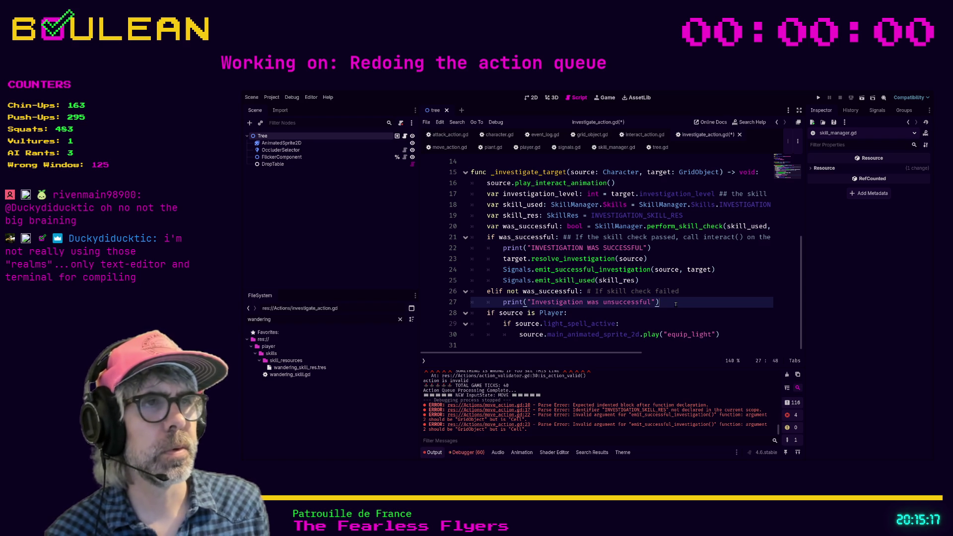
key("shift+Home")
key("shift+Home")
key("ctrl+s")
left_click(449, 135)
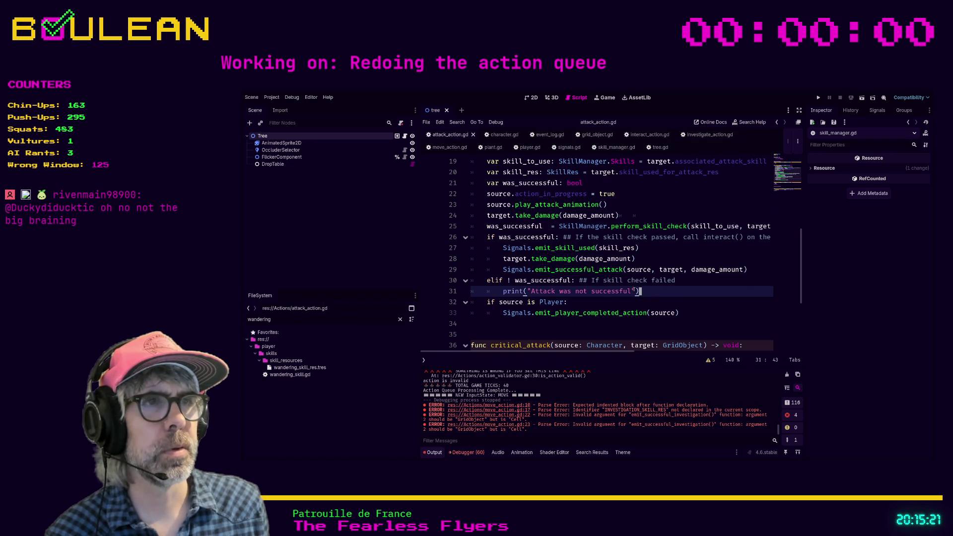
- Paste the copied failure code over attack_action.gd's old branch, then add an if ! was_successful print branch in interact_action.gd
left_click_drag(651, 292, 458, 280)
key("ctrl+v")
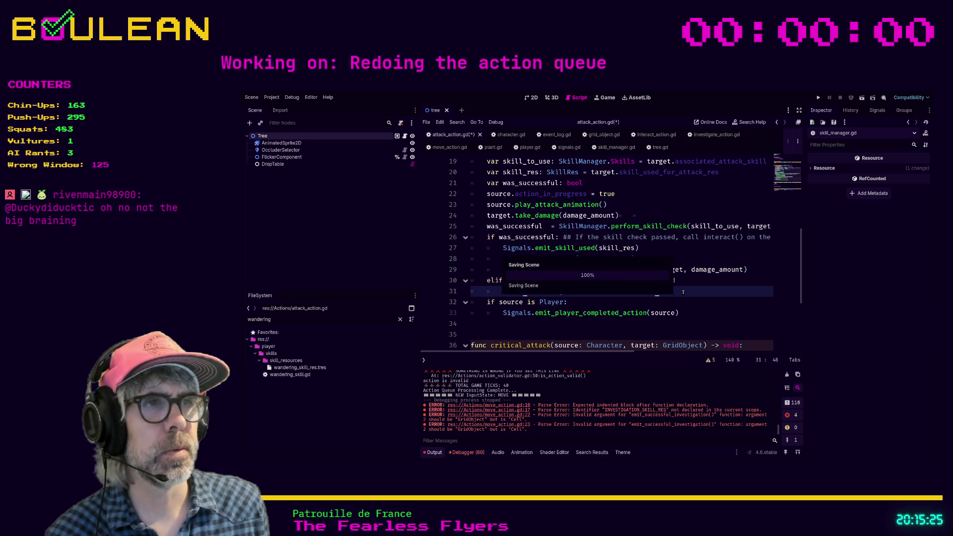
left_click(645, 135)
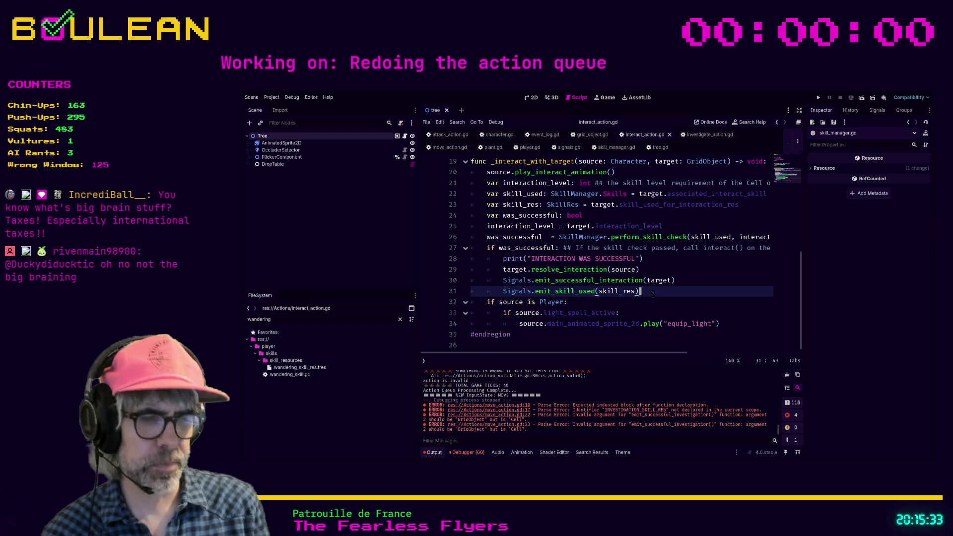
key("Return")
type("if ! was_su")
key("Return")
key("Return")
key("Tab")
type("print(\"Investigation was unsuccessful\")")
key("shift+Tab")
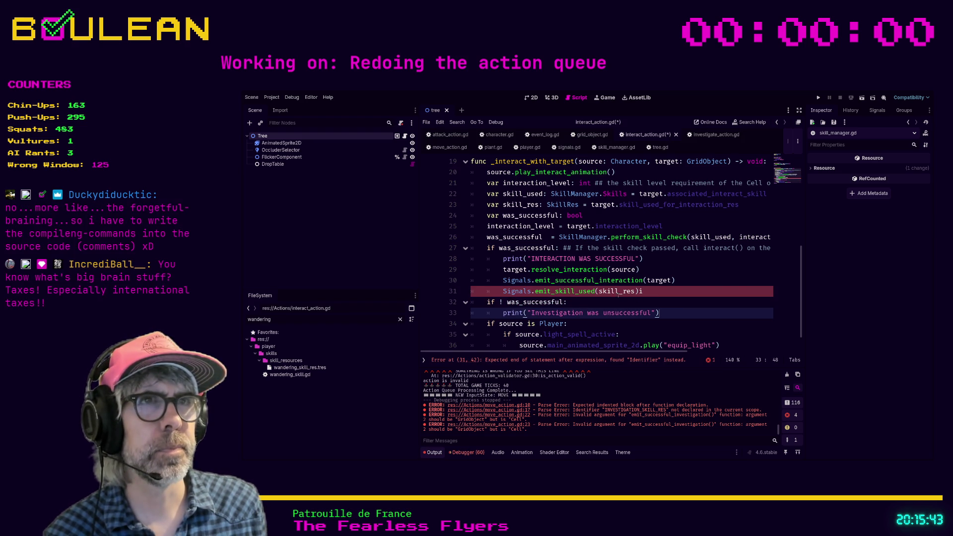
- Change the message to "Interaction was unsuccessful", save, and copy the new failure branch
double_click(558, 312)
type("Interaction")
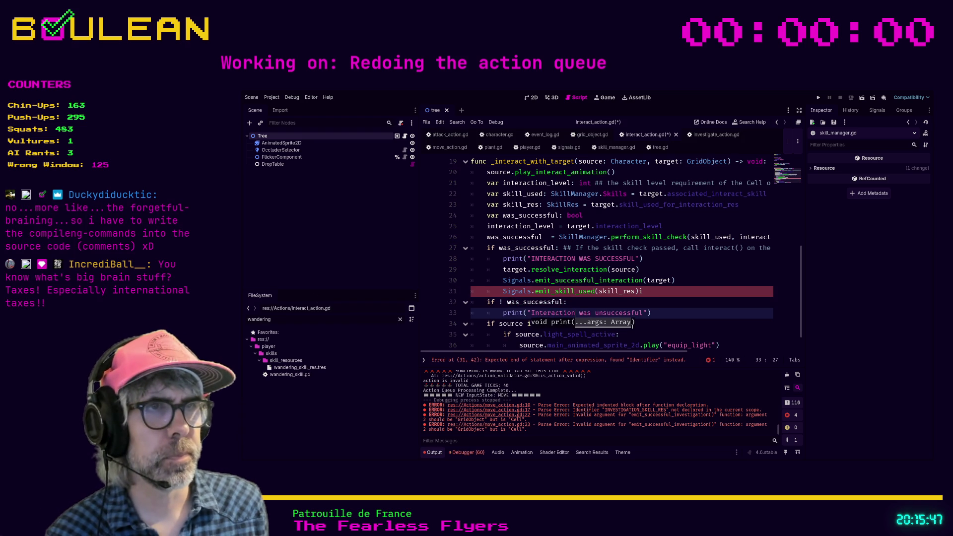
left_click(656, 290)
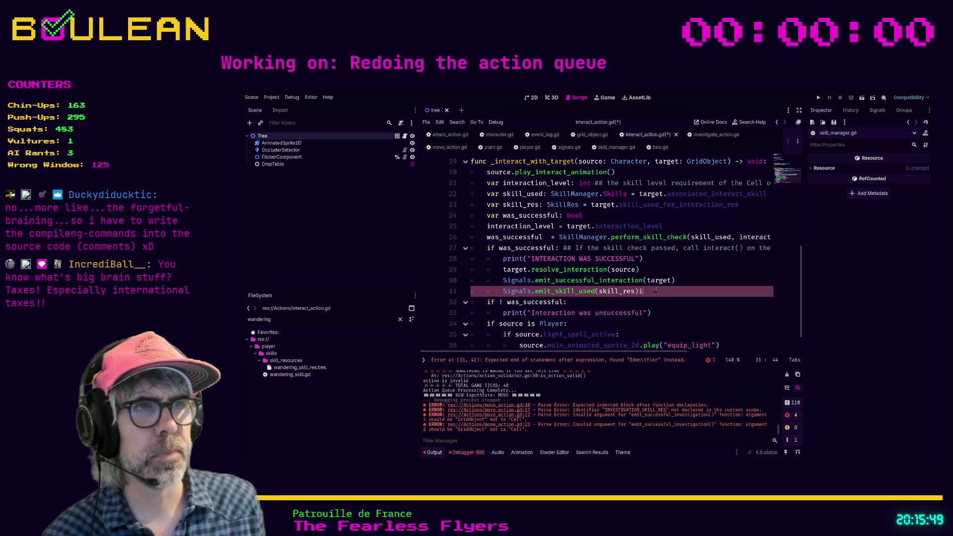
key("ctrl+s")
left_click(682, 310)
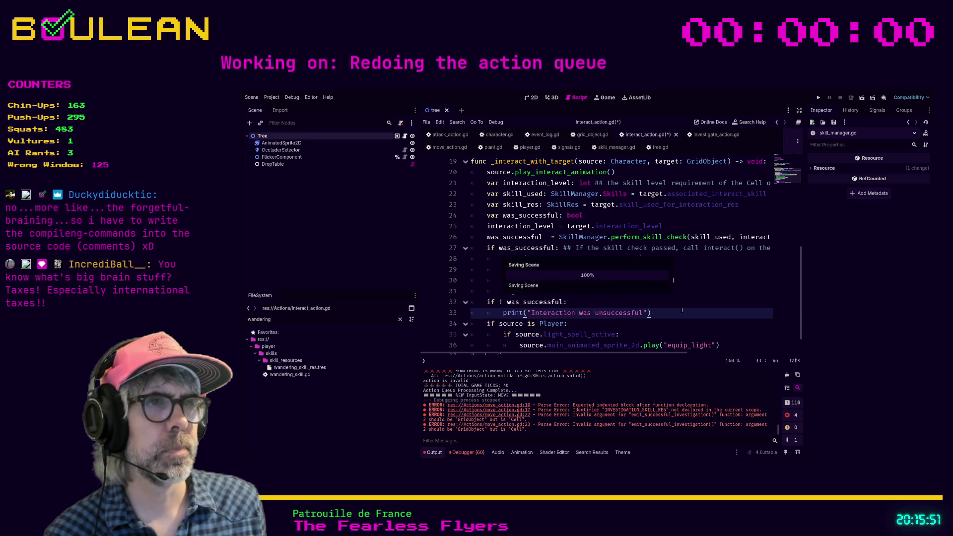
left_click_drag(674, 313, 461, 305)
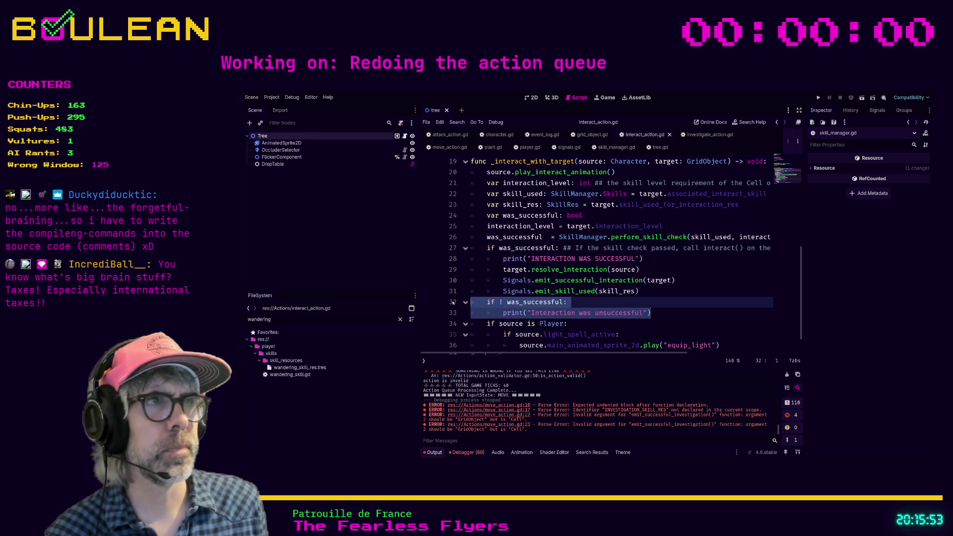
left_click(700, 135)
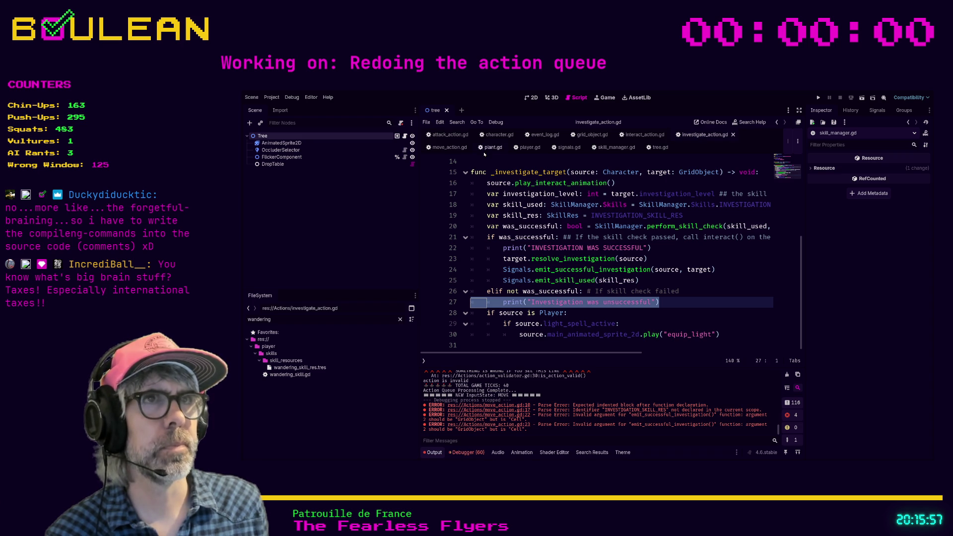
- Add an if ! was_successful branch with a failure print after line 24 of move_action.gd
left_click(449, 147)
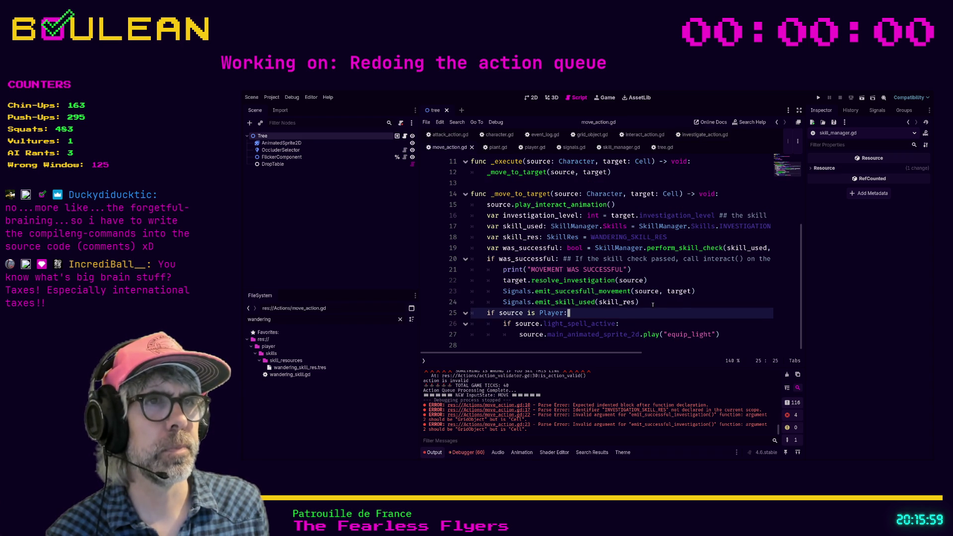
left_click(668, 305)
key("Return")
type("f ! was_successful")
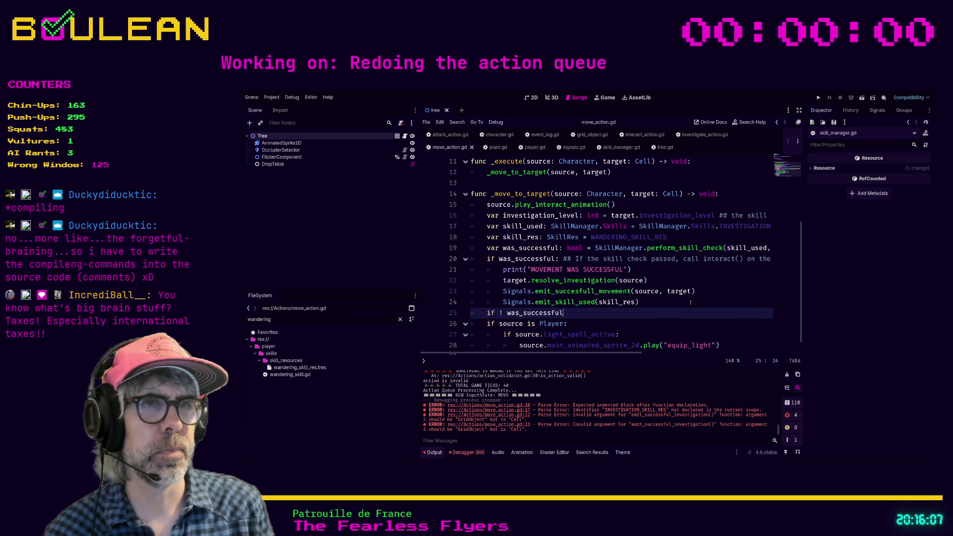
type(":")
key("Return")
key("Tab")
type("print(\"Investigation was unsuccessful\")")
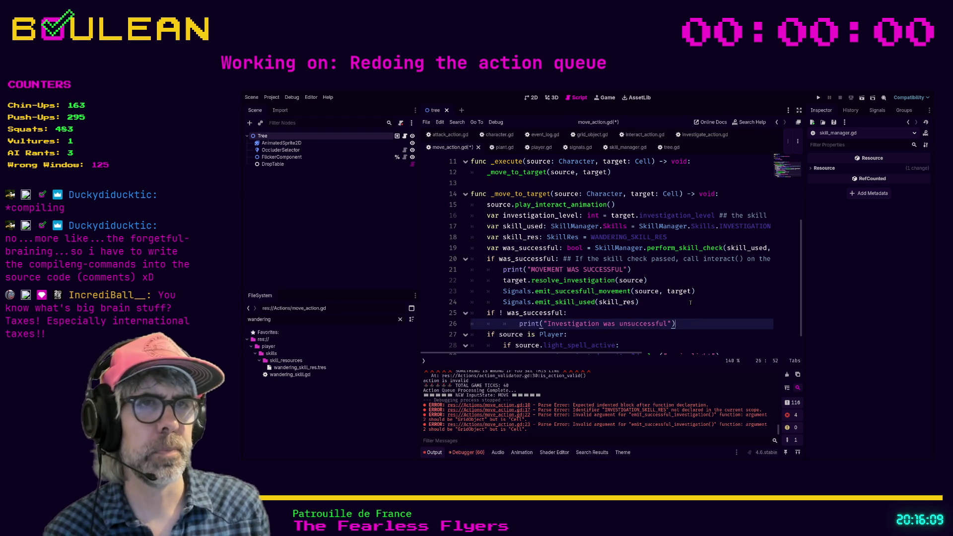
key("shift+Tab")
- Reword the printed message to "Movement was unsuccessful"
double_click(557, 323)
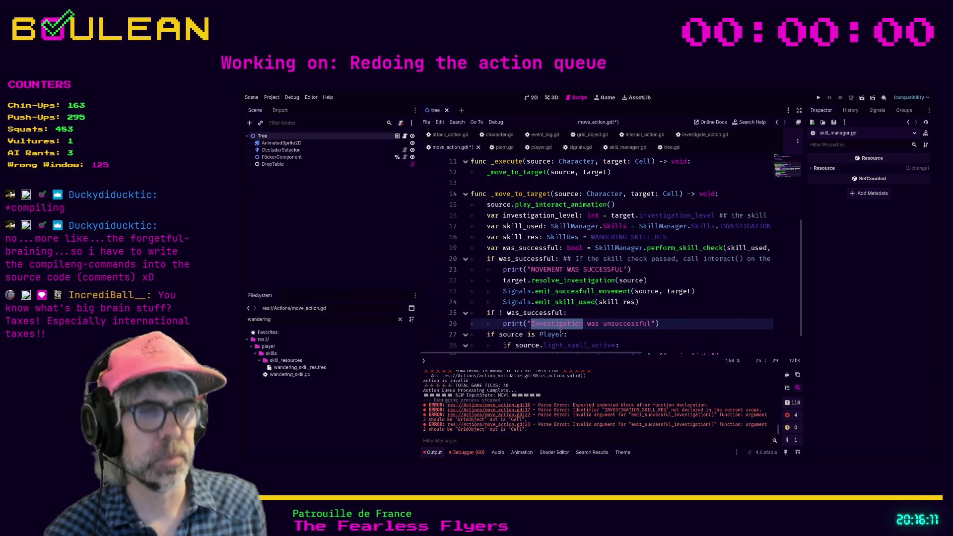
type("Move")
type("ment")
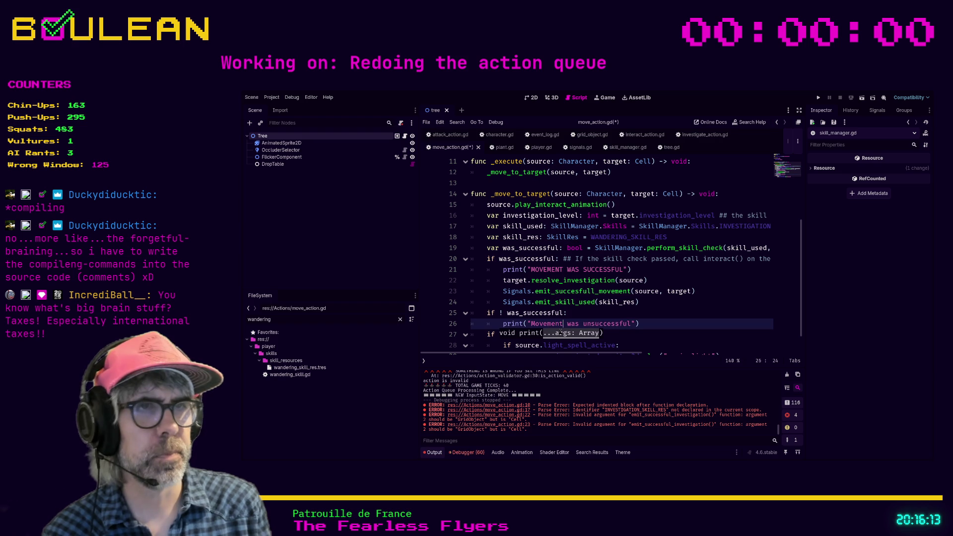
left_click(651, 325)
scroll(651, 327, "down", 1)
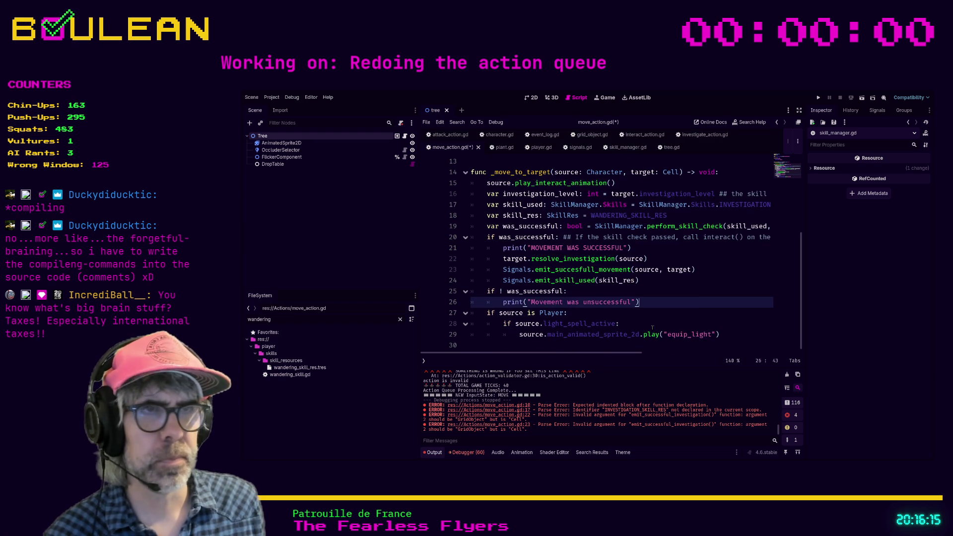
- Delete the 'if source is Player' equip_light animation block and save move_action.gd
left_click(731, 335)
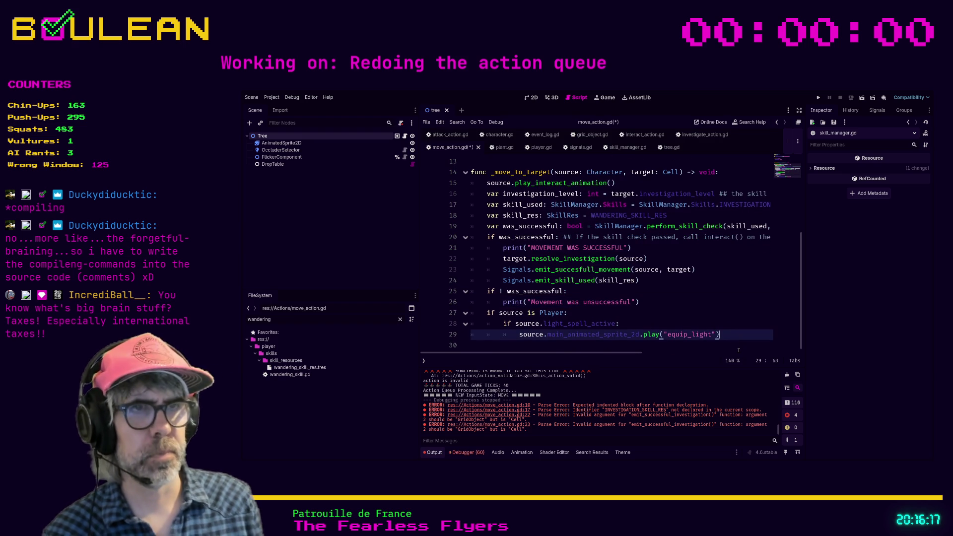
key("shift+Home")
key("shift+Home")
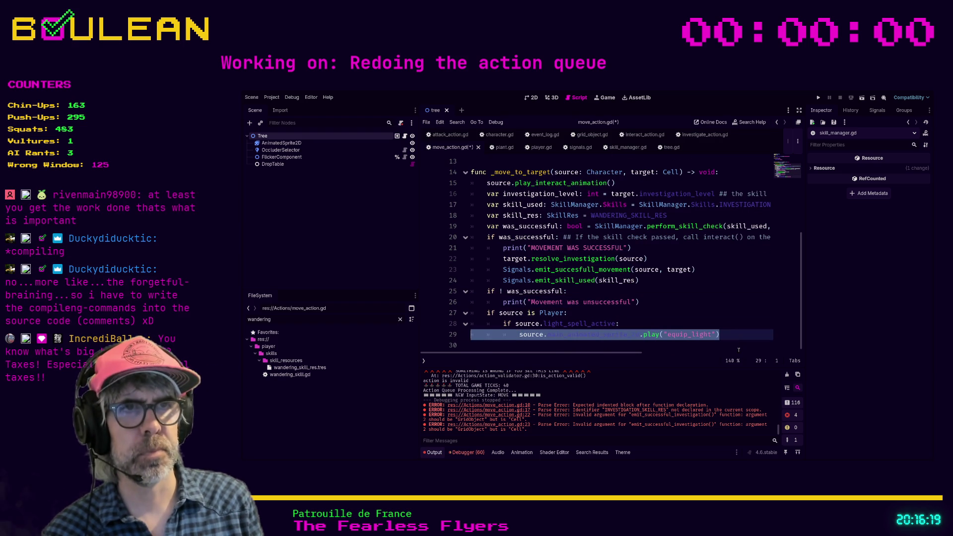
key("shift+Up")
key("shift+Up")
key("BackSpace")
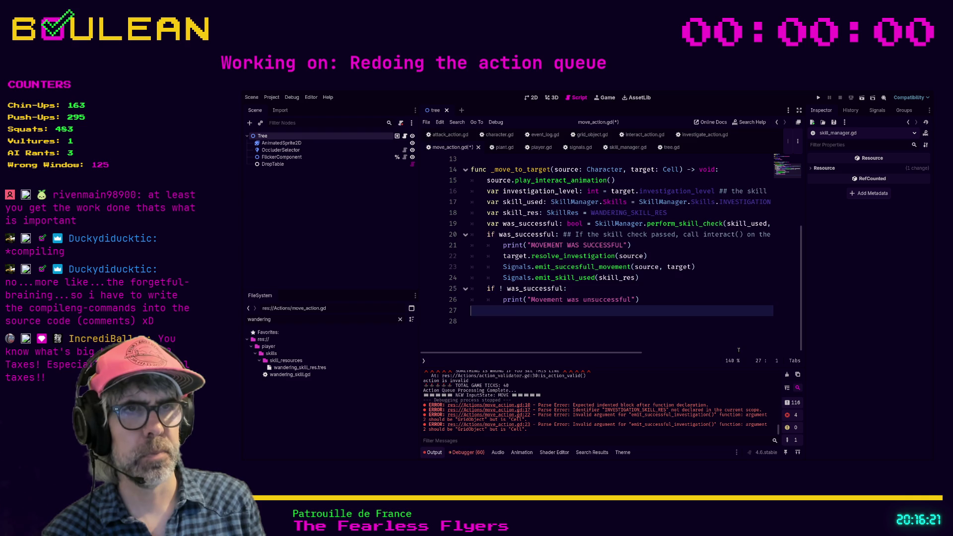
key("BackSpace")
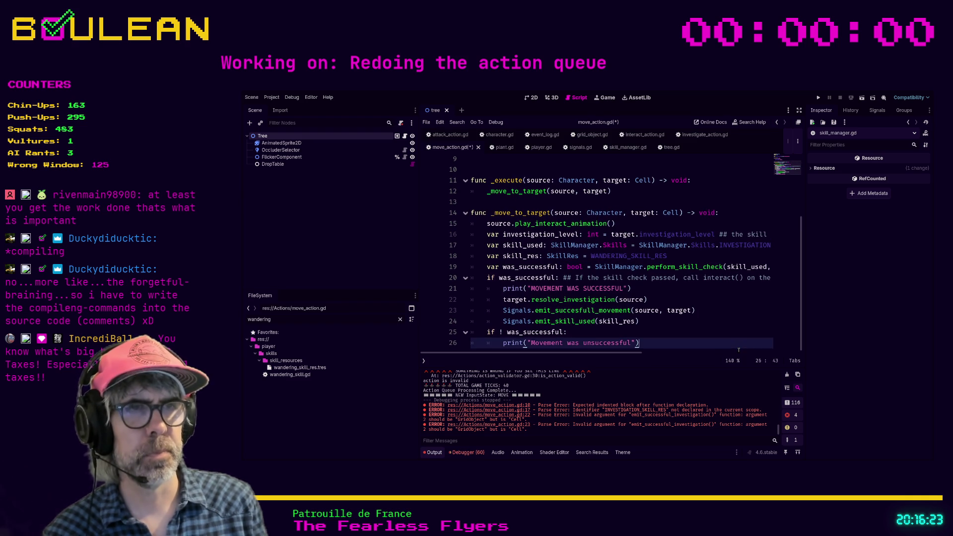
left_click(679, 333)
key("ctrl+s")
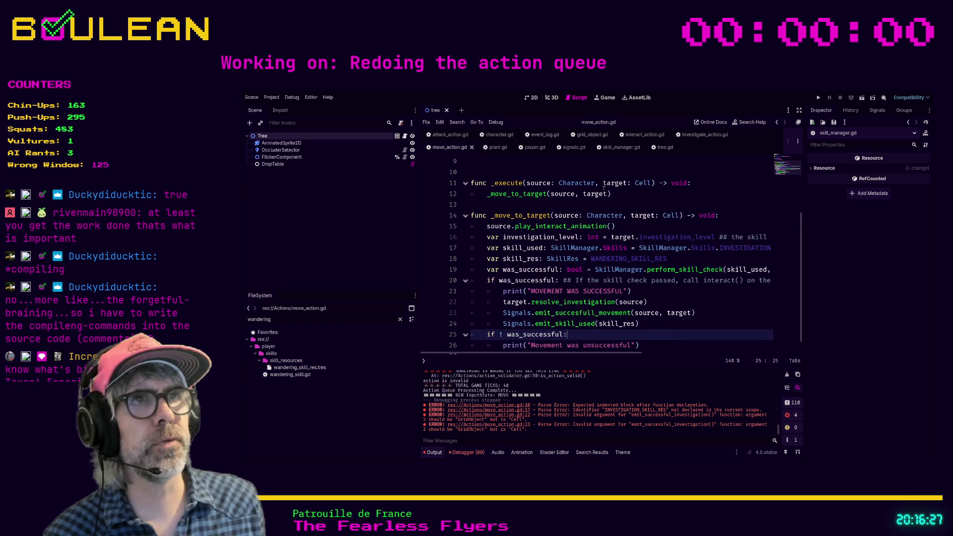
left_click(532, 148)
- Browse take_next_action's cases in player.gd and inspect the _initiate_move definition
left_click(642, 281)
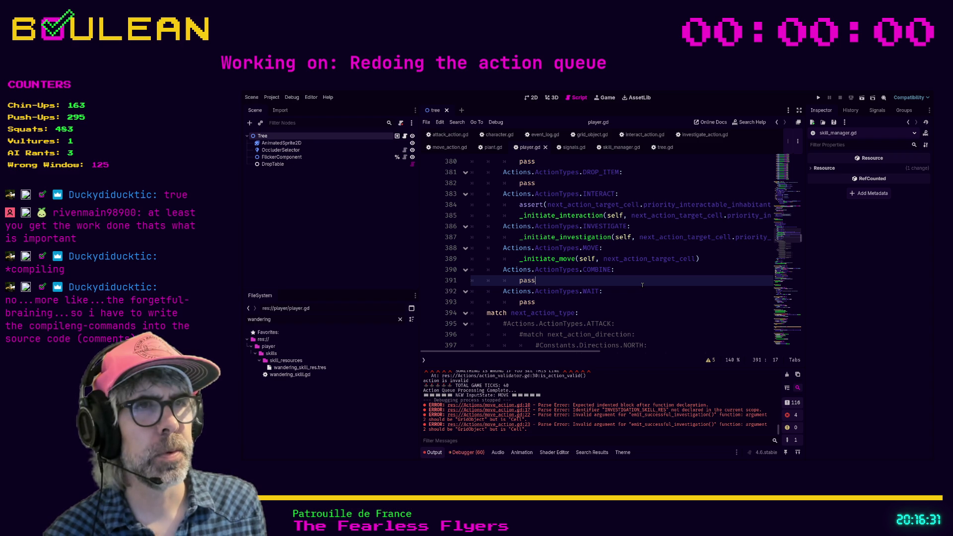
left_click(549, 259, "ctrl")
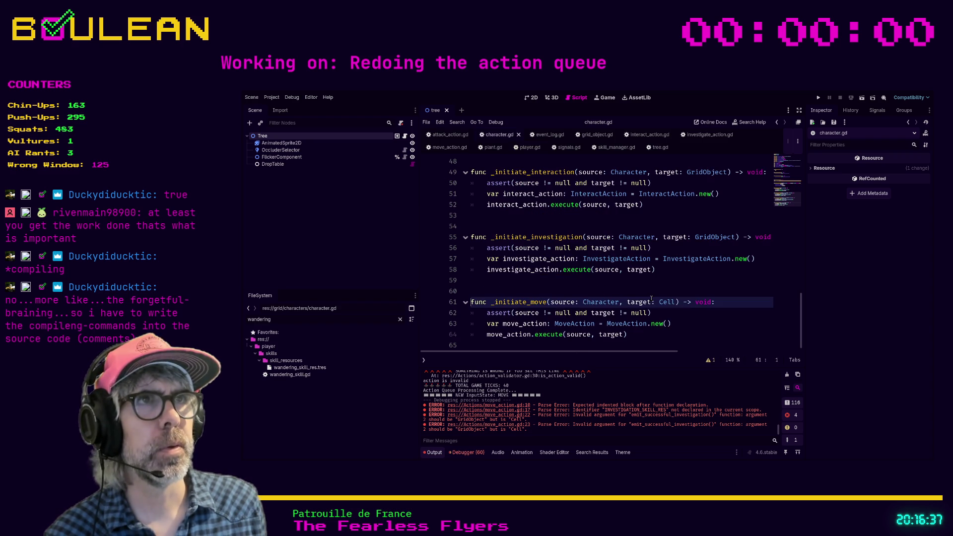
scroll(651, 298, "up", 1)
left_click(529, 147)
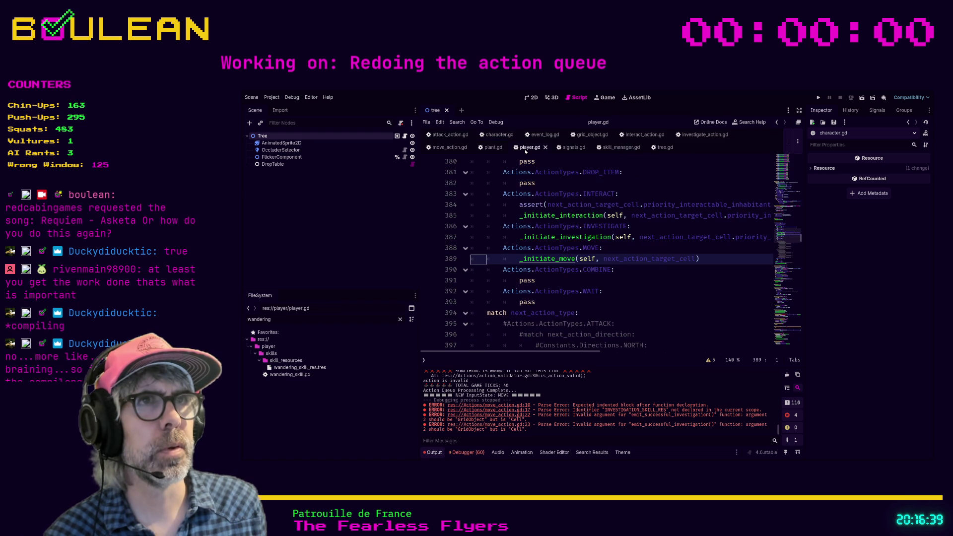
left_click(678, 301)
scroll(677, 301, "up", 3)
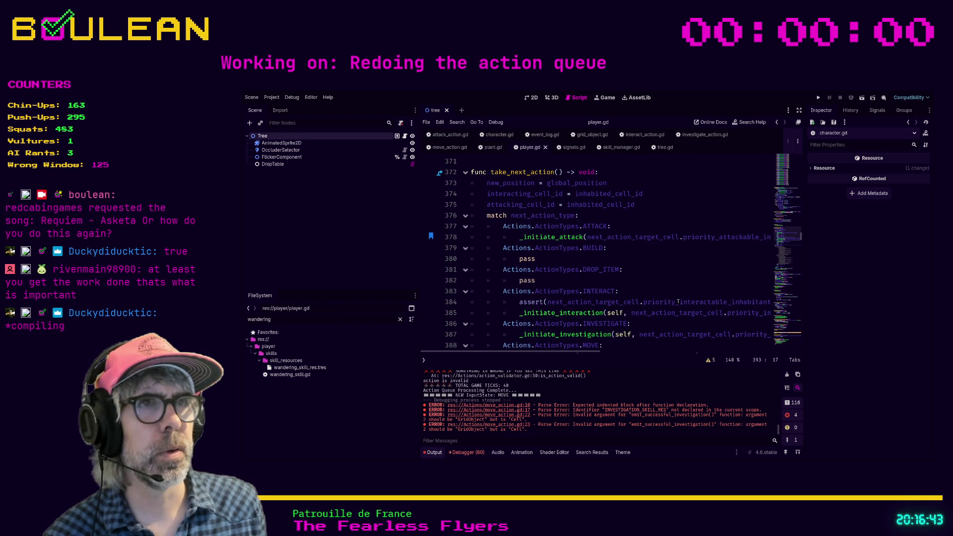
scroll(682, 285, "down", 1)
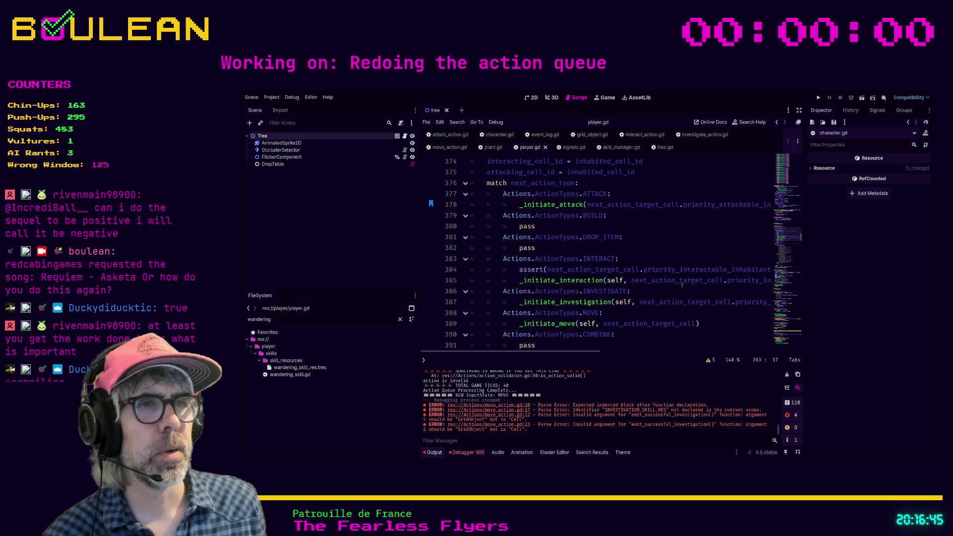
scroll(682, 285, "down", 1)
scroll(688, 301, "down", 1)
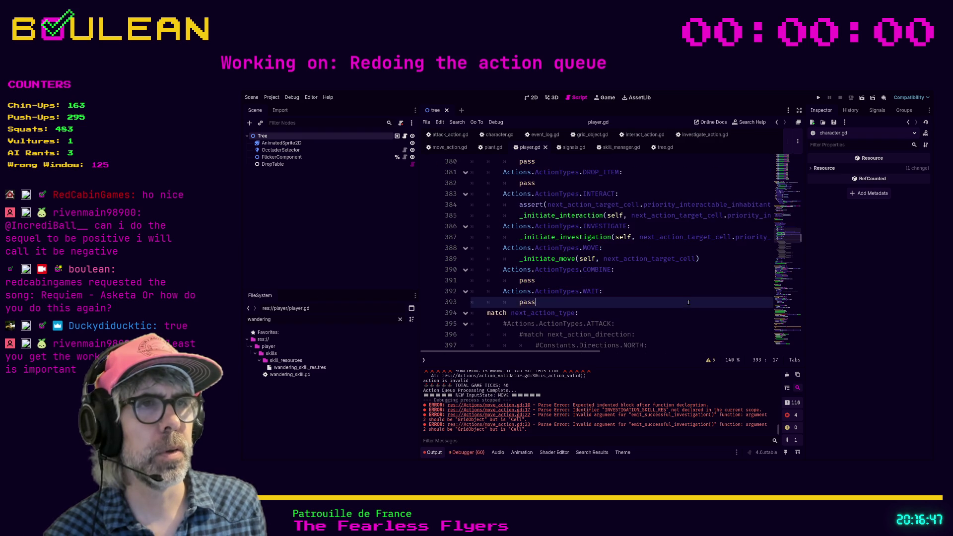
scroll(682, 298, "down", 1)
- Search player.gd for "move" and jump to the _move(direction) definition
left_click(682, 298)
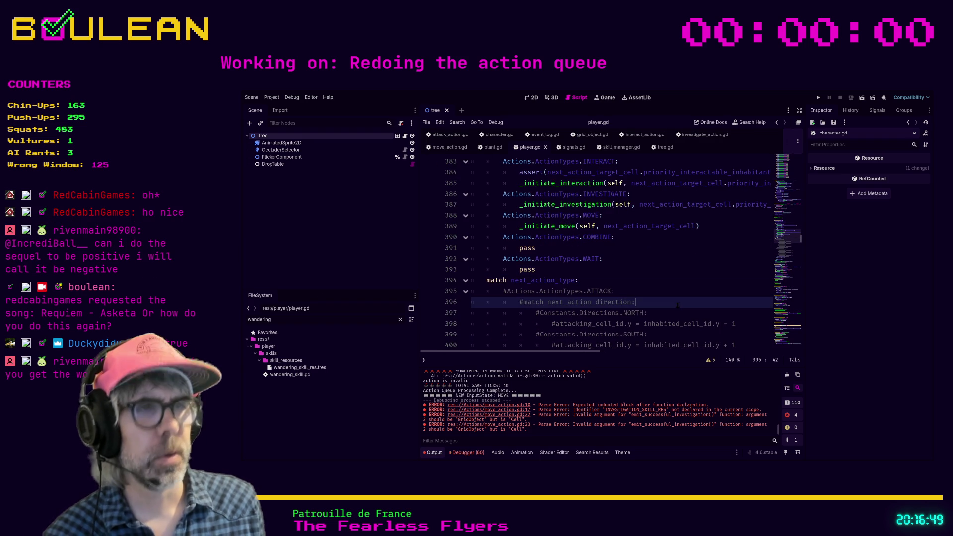
key("ctrl+f")
type("move")
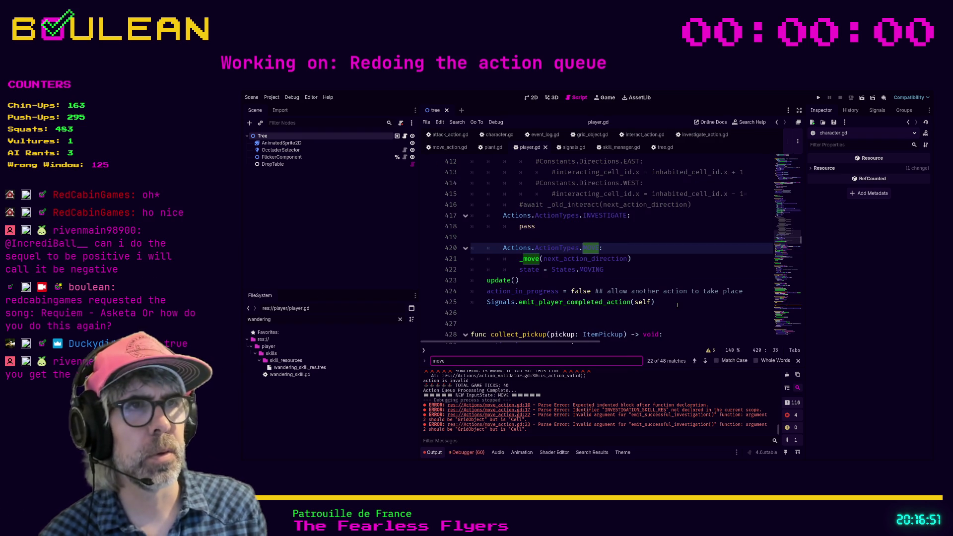
left_click(523, 260, "ctrl")
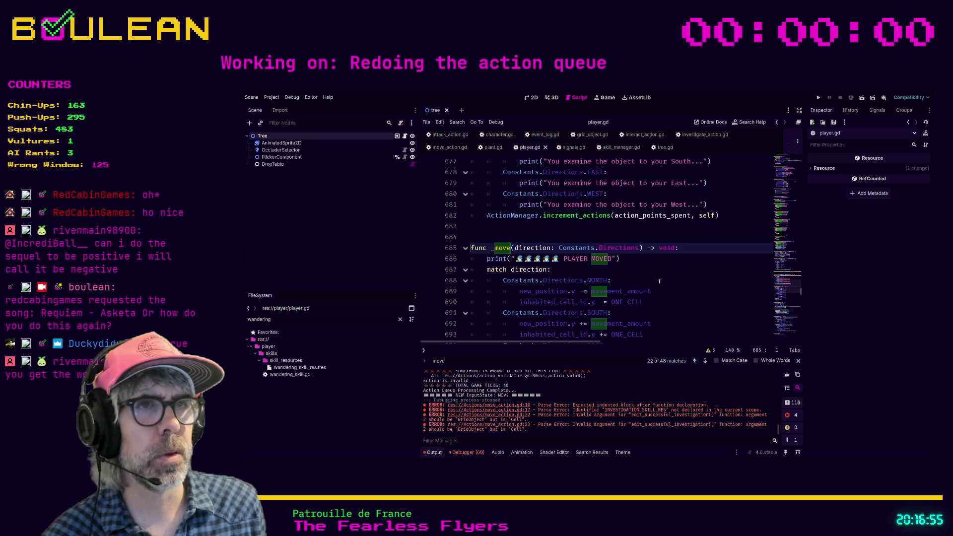
scroll(663, 282, "down", 3)
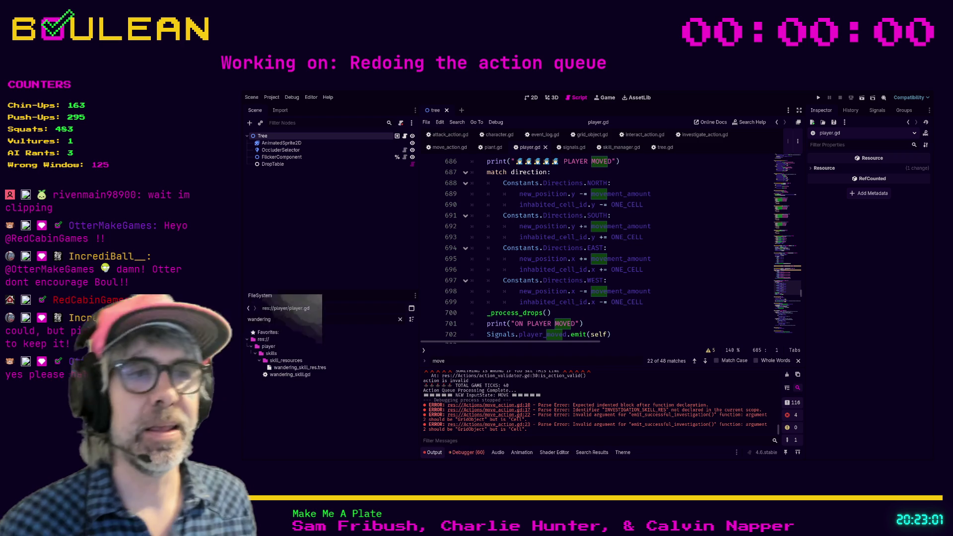
- Place the cursor at the end of the "ON PLAYER MOVED" print line in player.gd's _move
left_click(620, 326)
- Put the cursor on empty line 703 after the player_moved emit, then switch to the Brave browser
scroll(620, 326, "down", 1)
left_click(591, 314)
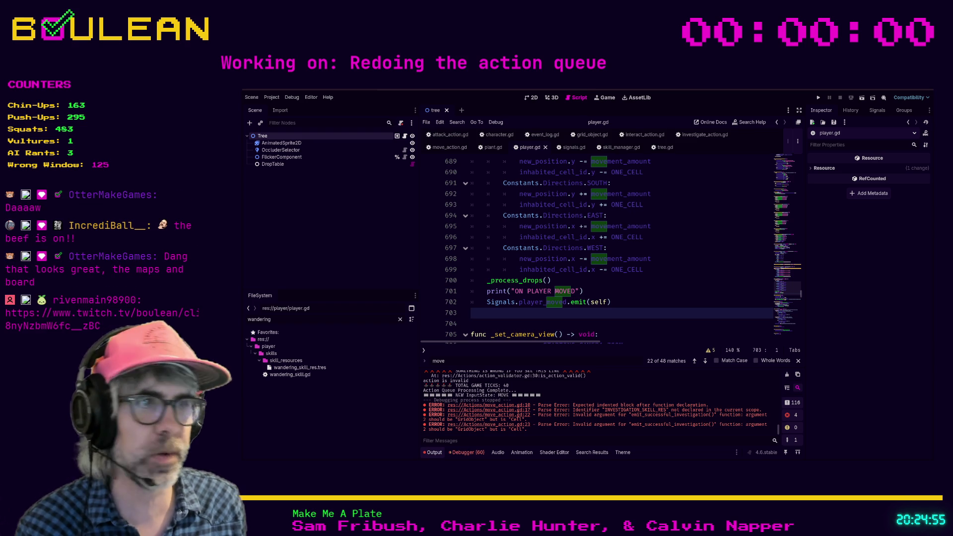
key("alt+Tab")
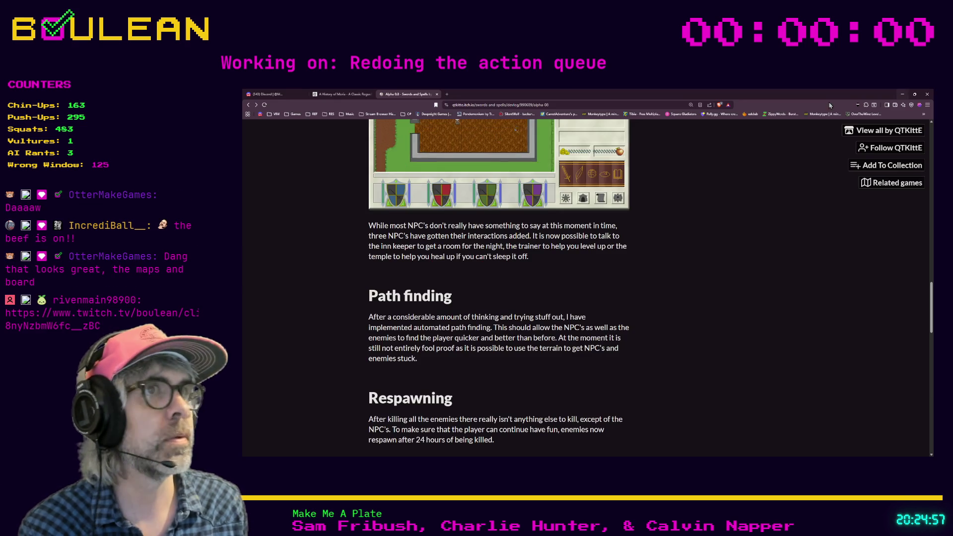
- Search the web for 'war of the ring board game' and open its BoardGameGeek result
key("ctrl+t")
type("war of the ring board game")
key("Return")
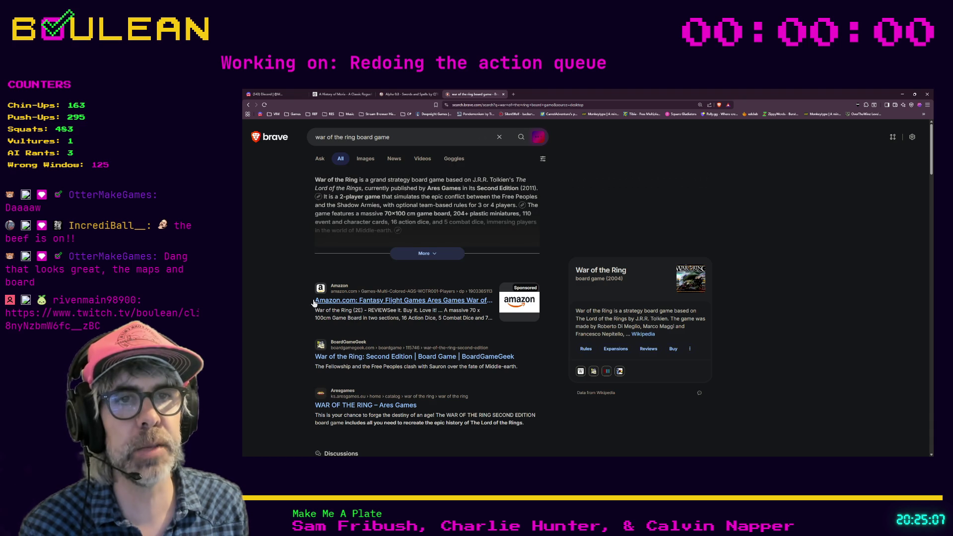
scroll(348, 328, "down", 1)
left_click(353, 333)
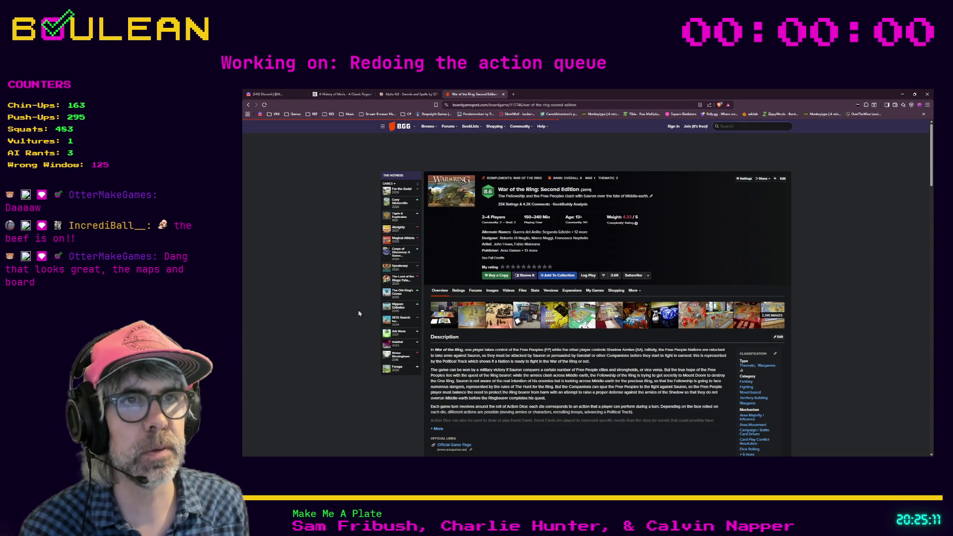
- Enlarge the War of the Ring board map photo, then zoom in for detail and back out
left_click(471, 315)
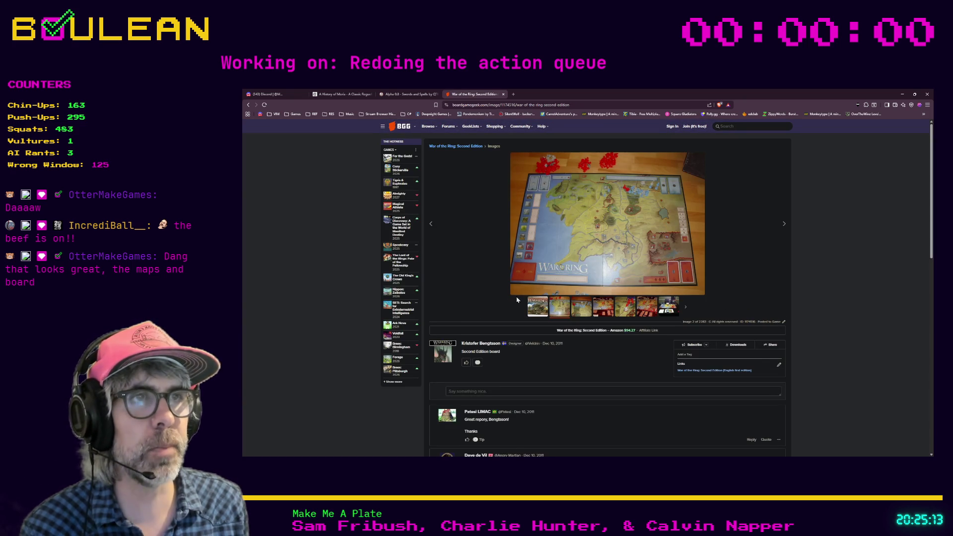
left_click(613, 221)
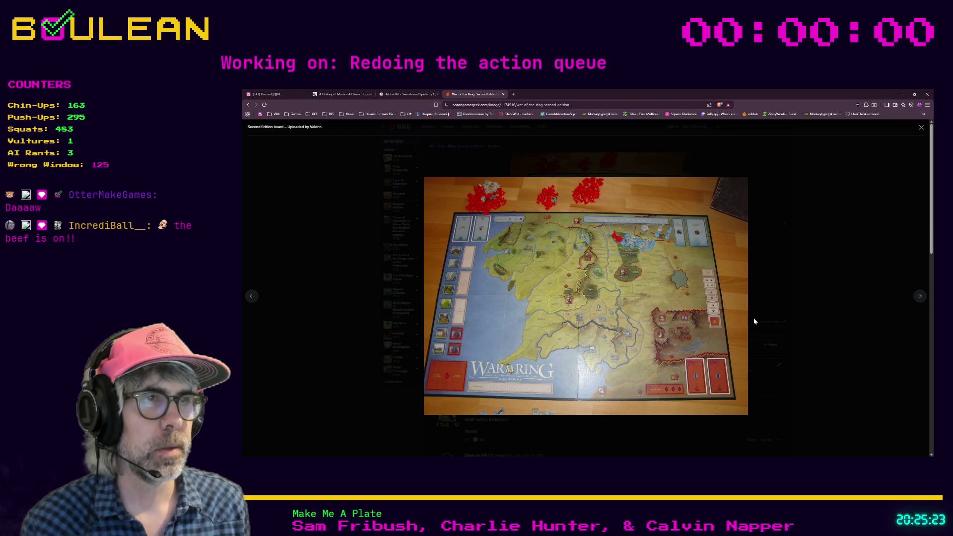
left_click(622, 301)
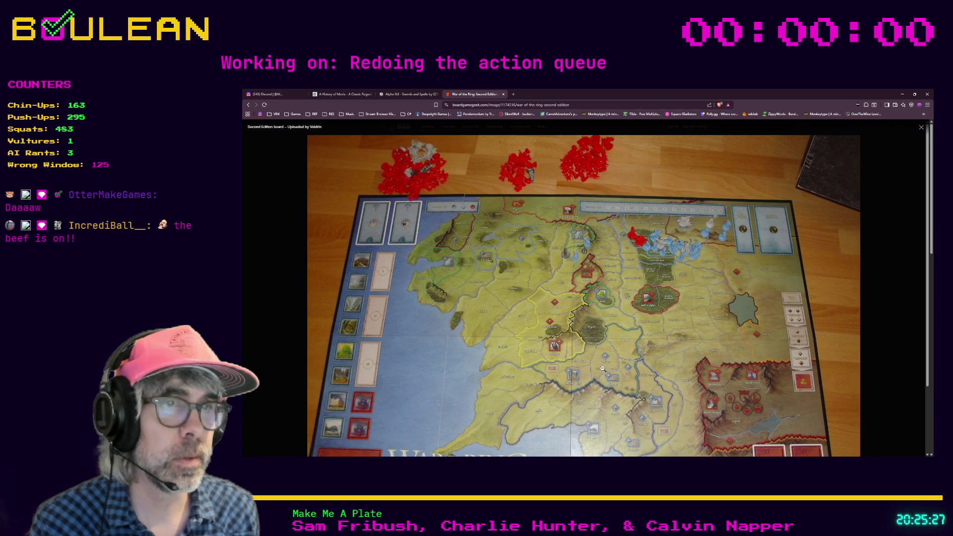
left_click(818, 322)
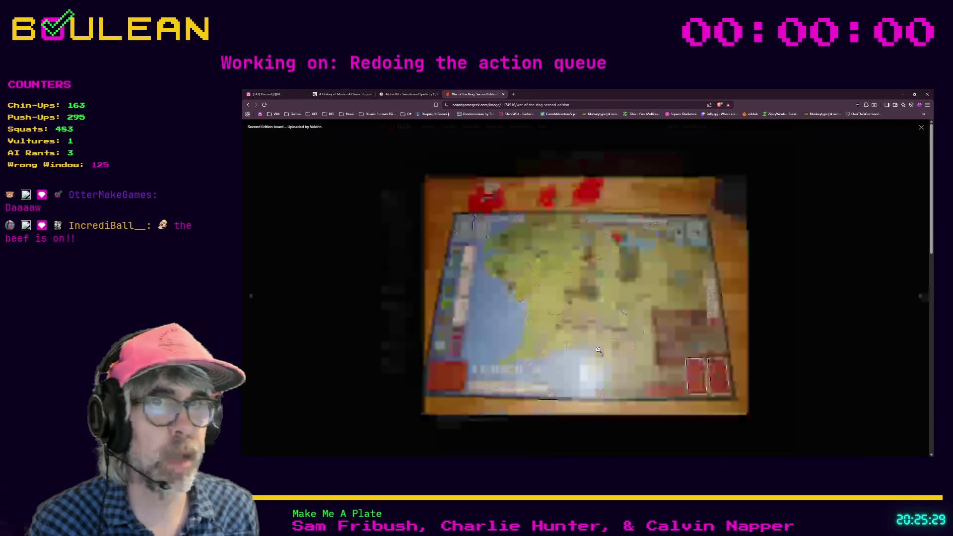
- Step through the gallery photos, past the German Der Ringkrieg cover, to the Italian edition cover
left_click(918, 297)
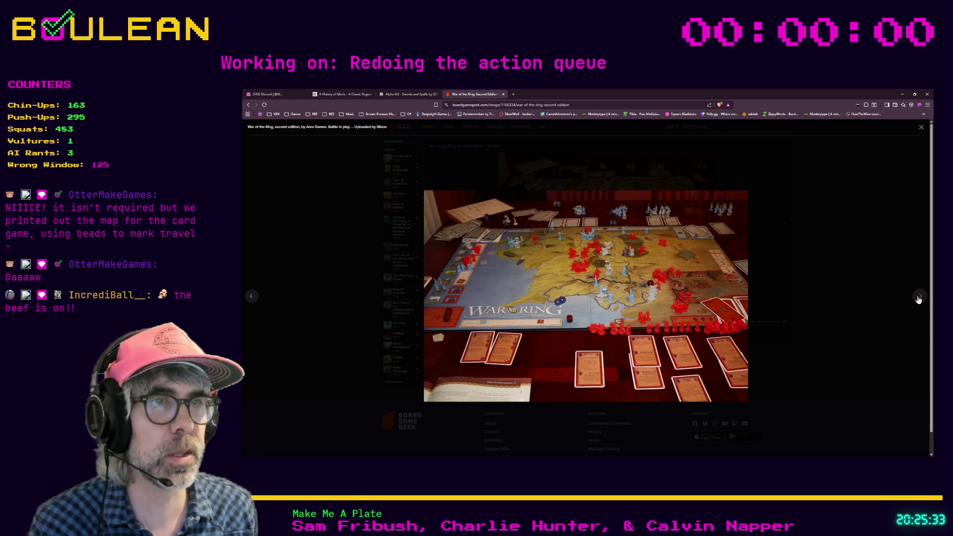
left_click(919, 297)
left_click(919, 298)
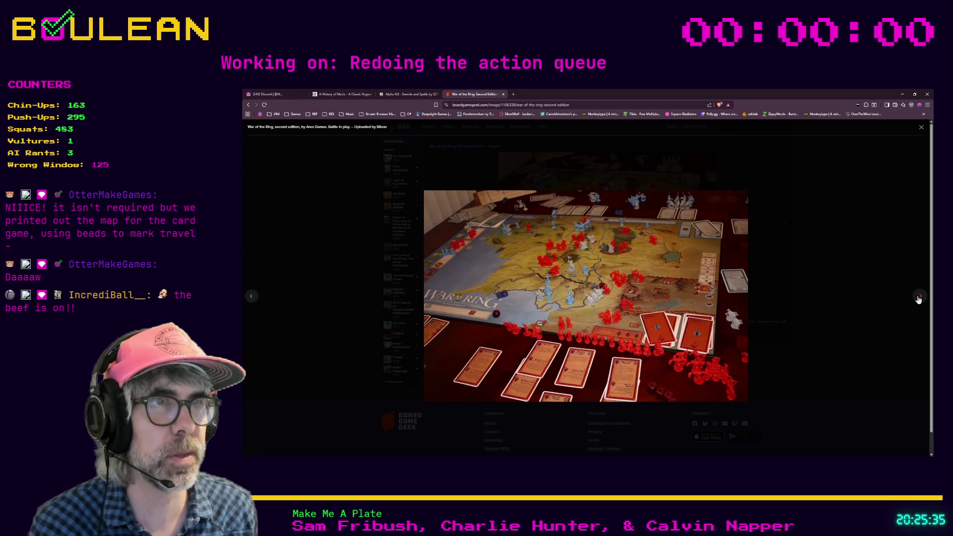
left_click(918, 298)
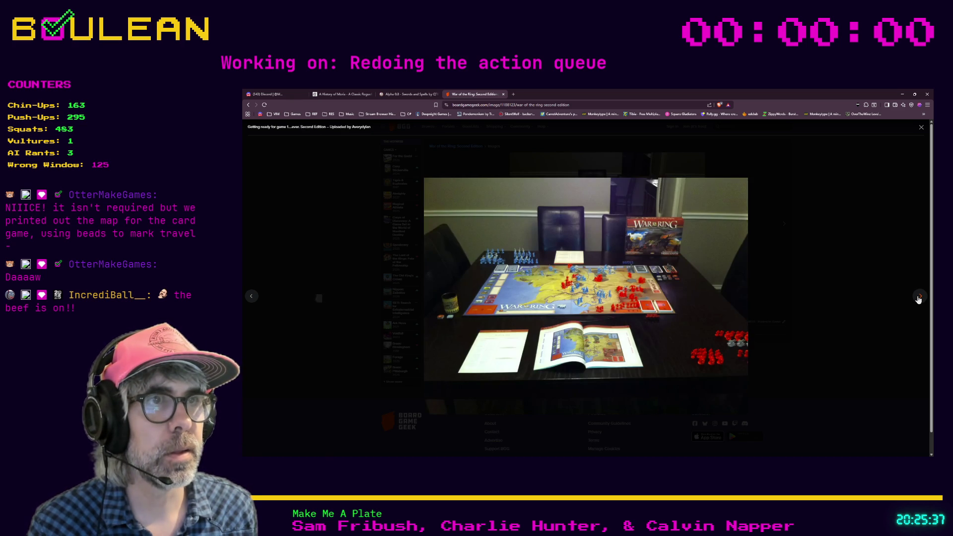
left_click(919, 298)
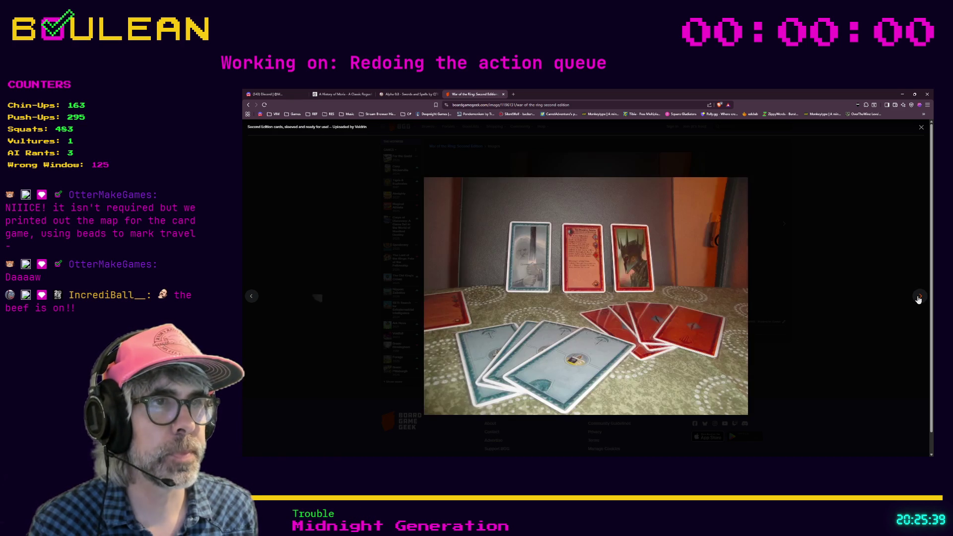
left_click(919, 297)
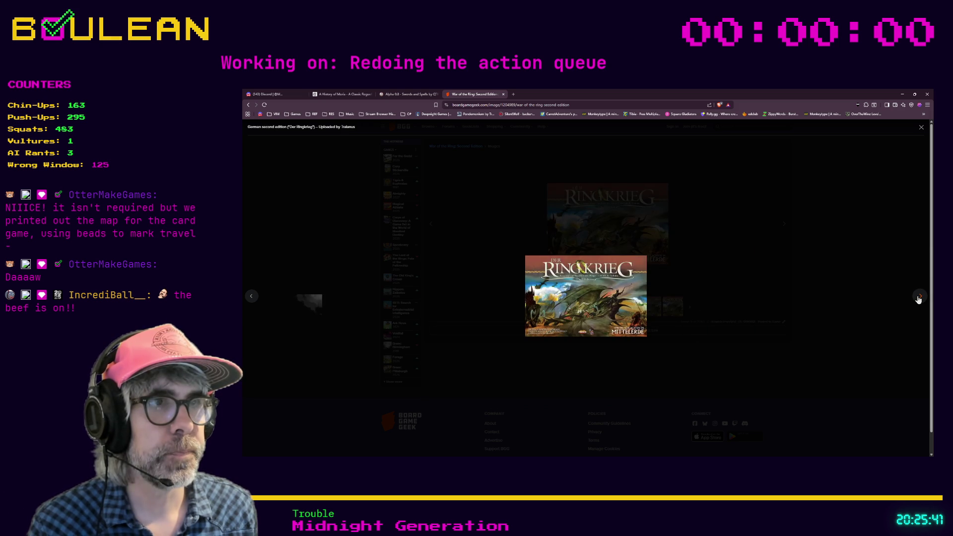
left_click(919, 298)
left_click(919, 297)
left_click(918, 298)
left_click(918, 297)
left_click(918, 298)
- Close the enlarged photo viewer, scroll down the page, and minimize the browser
left_click(836, 310)
scroll(824, 312, "down", 1)
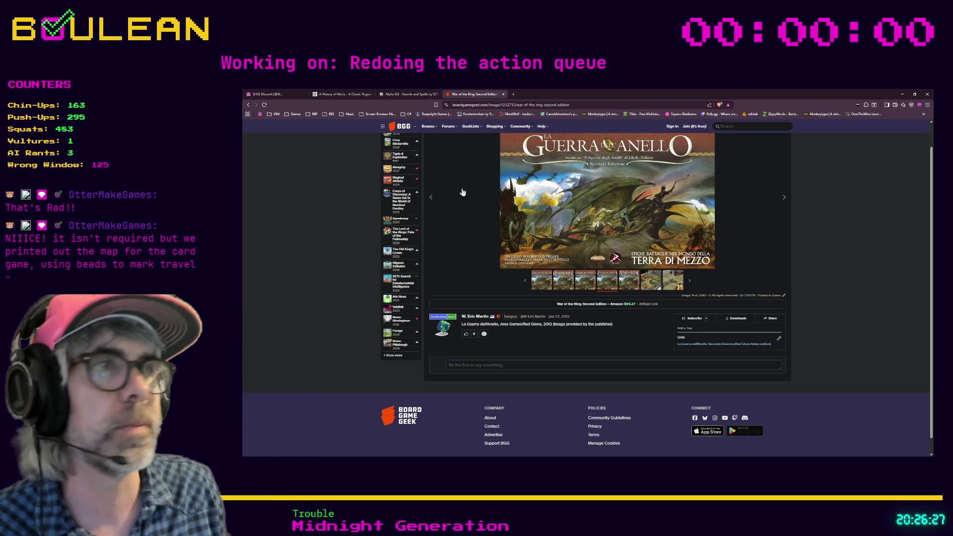
left_click(902, 94)
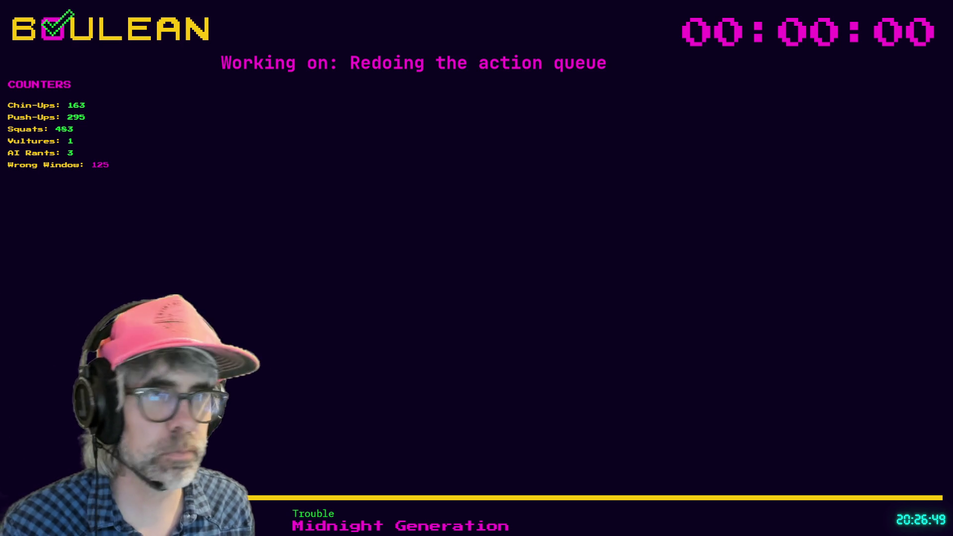
- Place the cursor on blank line 704 in player.gd's _move function
left_click(654, 325)
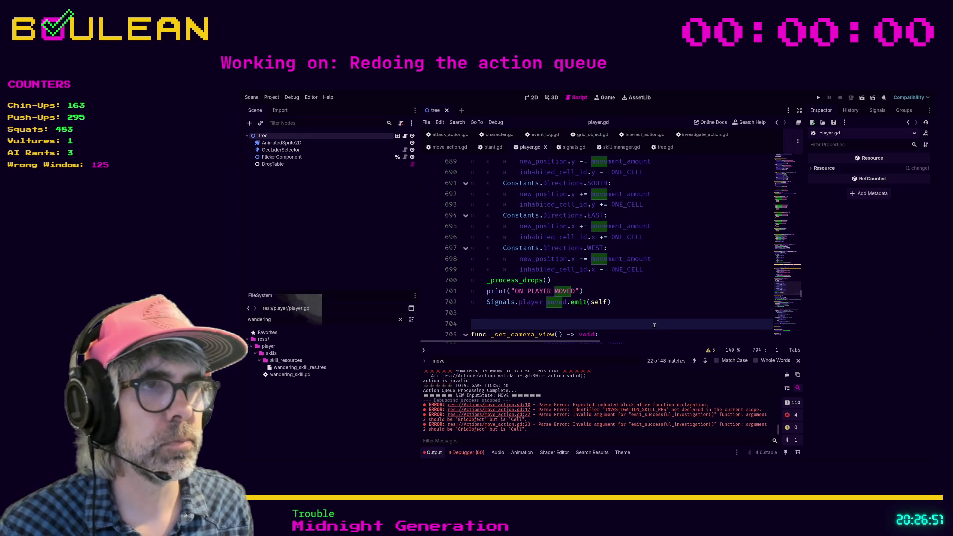